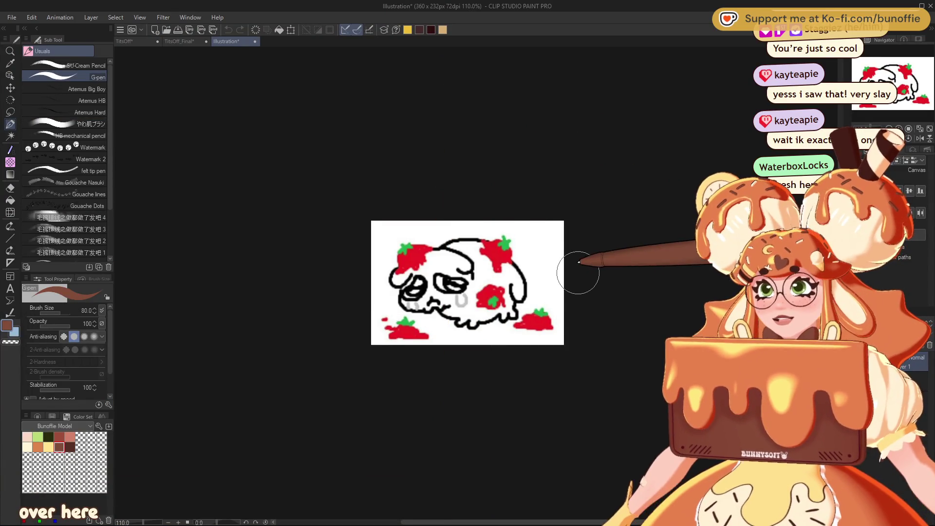
- Recentre the view on the strawberry-skull doodle
scroll(572, 268, up, 3)
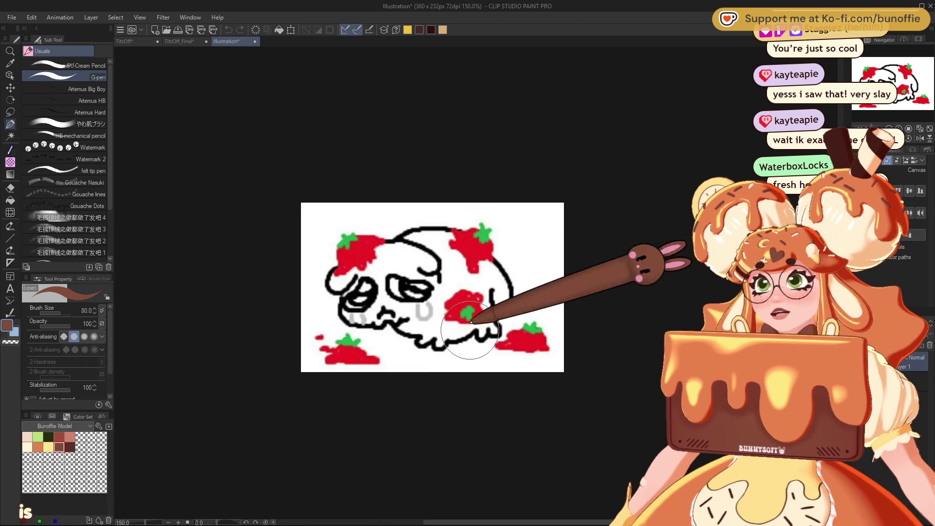
scroll(470, 311, up, 1)
scroll(470, 313, up, 2)
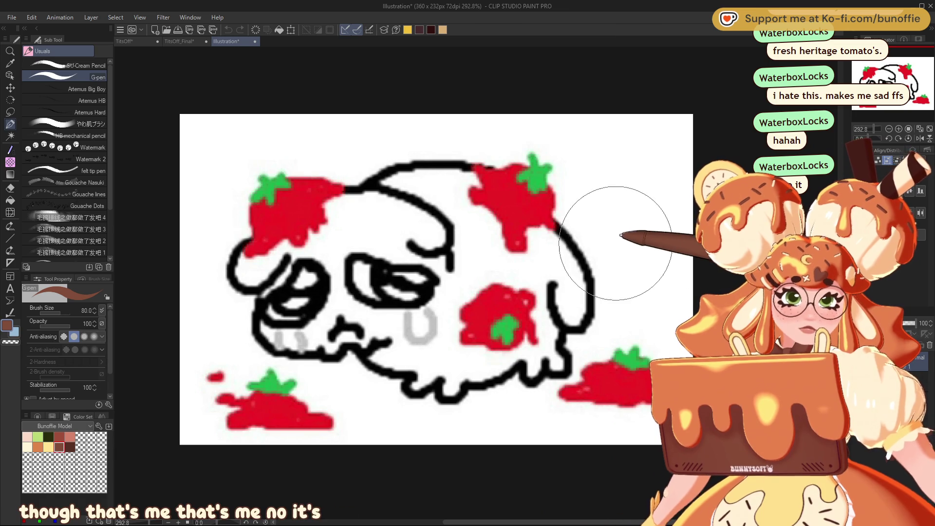
scroll(546, 171, down, 1)
scroll(545, 161, down, 2)
drag(908, 80, 907, 59)
scroll(654, 361, down, 1)
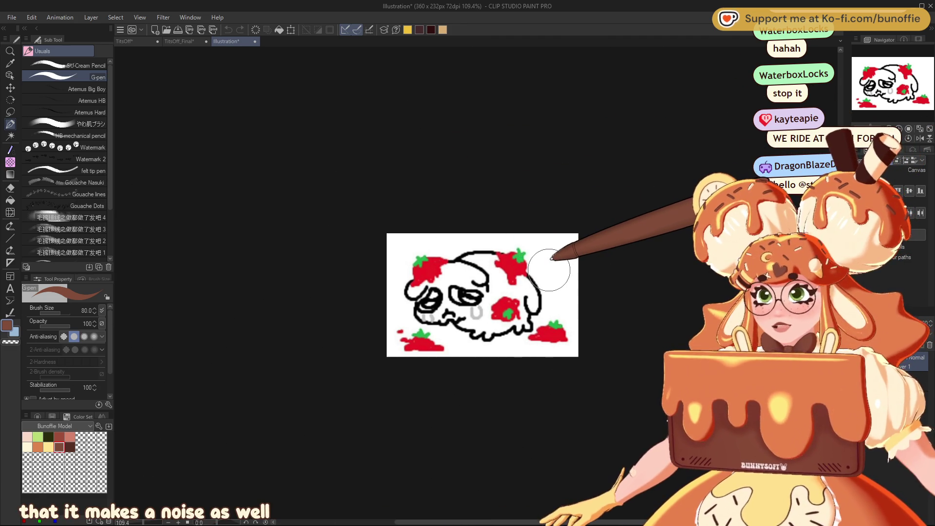
- Paint brown over the skull and canvas with the G-pen, then undo it
mouse_move(531, 269)
mouse_down()
mouse_move(422, 280)
mouse_move(465, 284)
mouse_move(504, 273)
mouse_move(371, 281)
mouse_move(438, 329)
mouse_move(424, 290)
mouse_move(492, 257)
mouse_move(556, 264)
mouse_up()
mouse_move(488, 305)
mouse_down()
mouse_move(501, 361)
mouse_move(378, 351)
mouse_move(443, 233)
mouse_move(593, 301)
mouse_move(547, 323)
mouse_move(532, 234)
mouse_move(369, 252)
mouse_move(387, 234)
mouse_up()
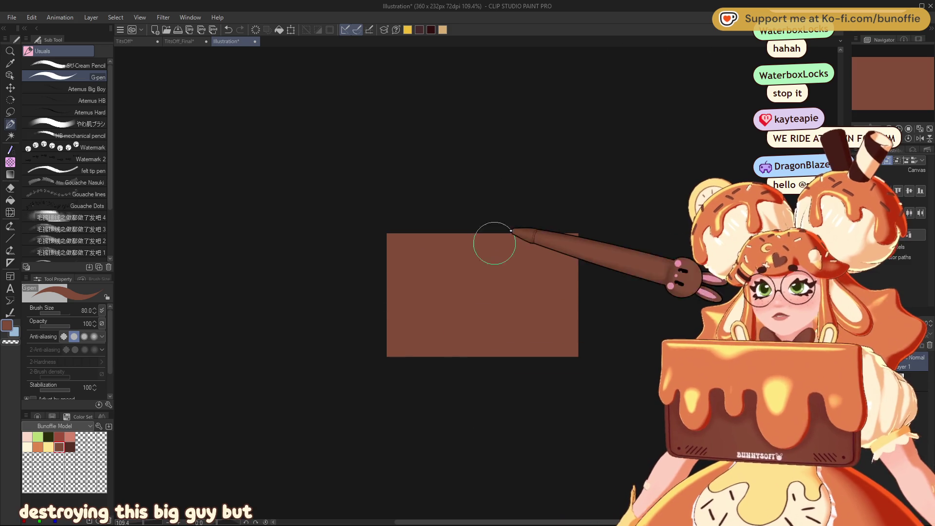
key(ctrl+z)
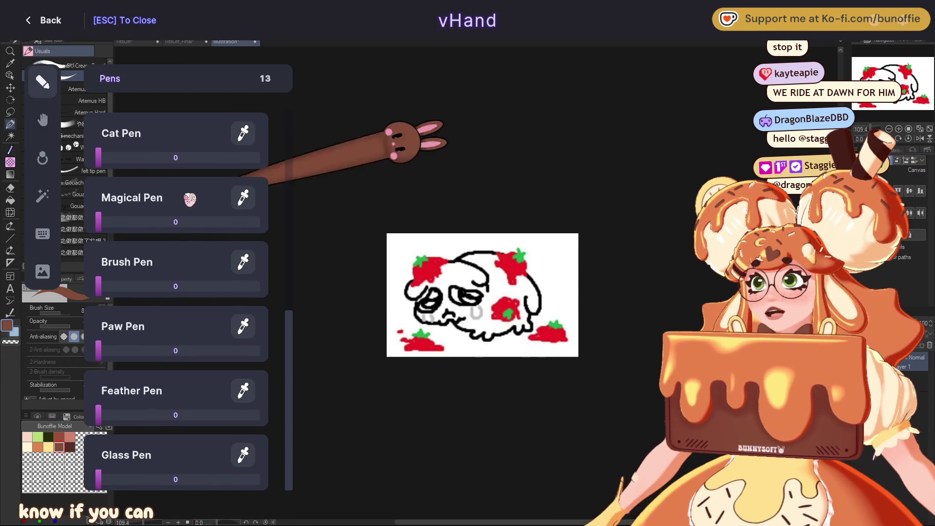
- Try the Magical, Paw, Feather and Glass Pen overlays in vHand
scroll(195, 243, up, 3)
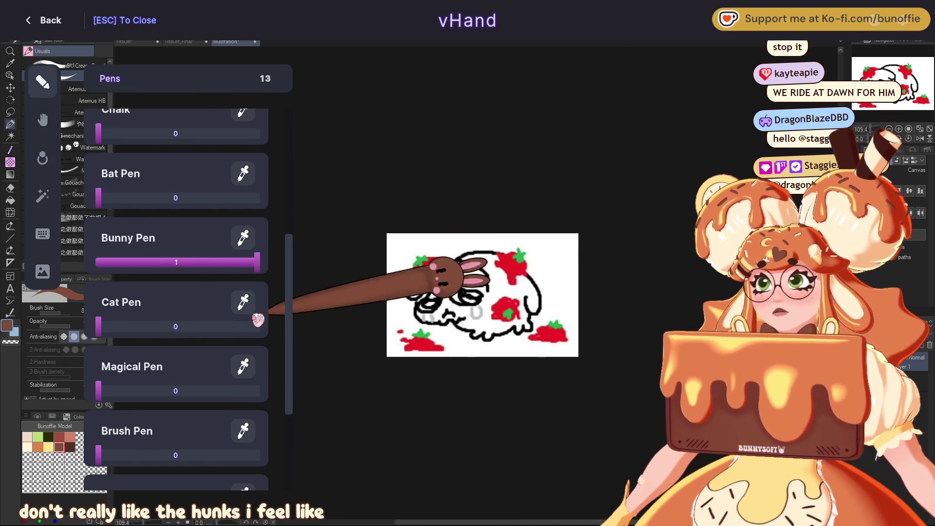
scroll(253, 316, down, 1)
click(111, 342)
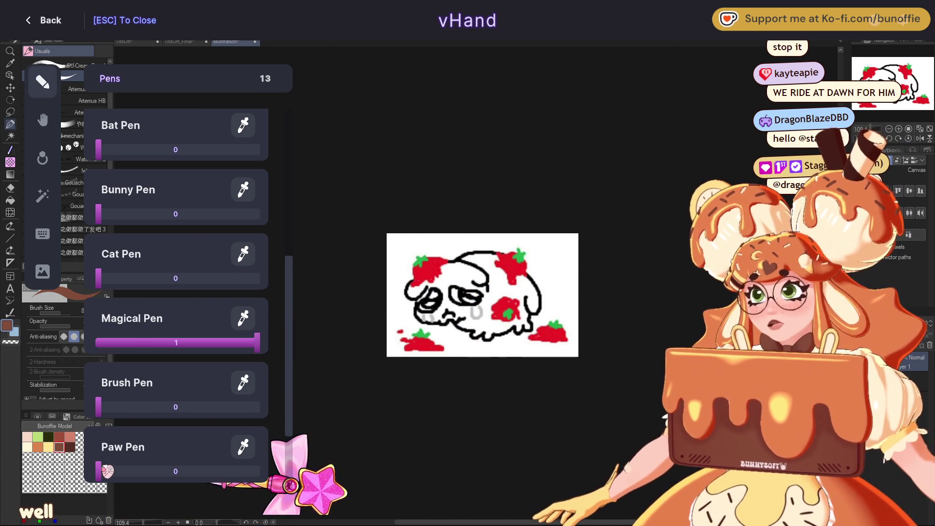
click(107, 470)
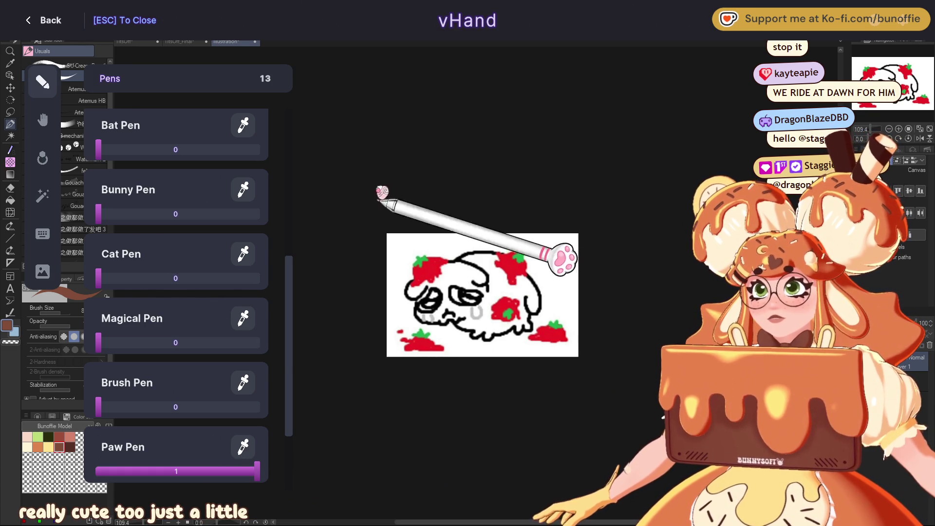
scroll(207, 417, down, 1)
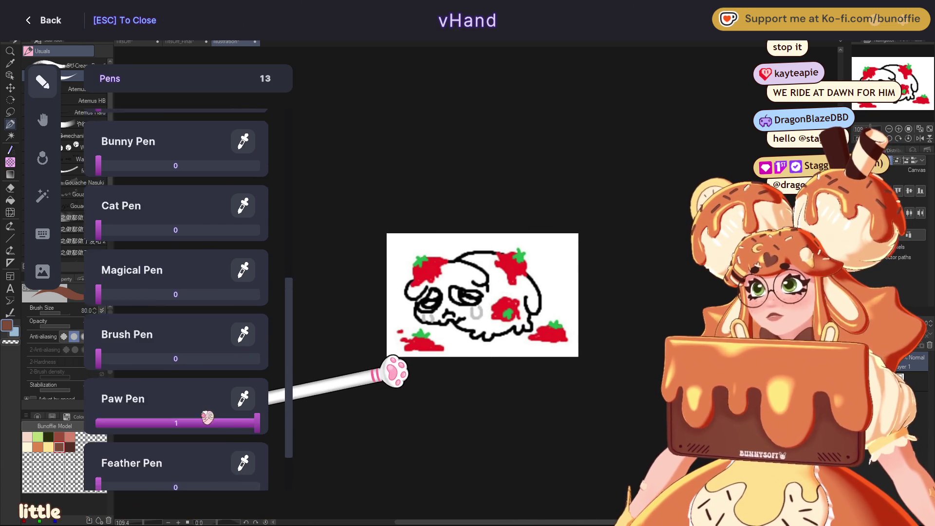
scroll(208, 417, down, 1)
click(106, 414)
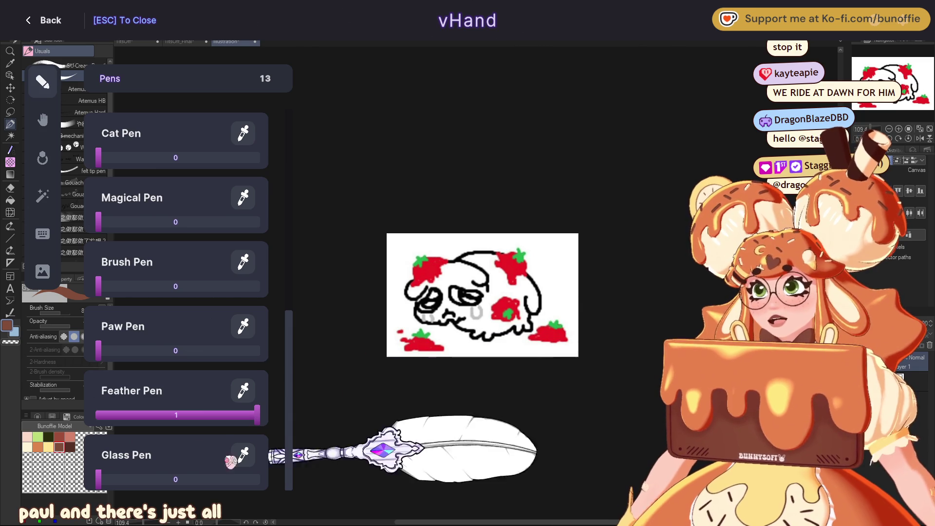
click(106, 479)
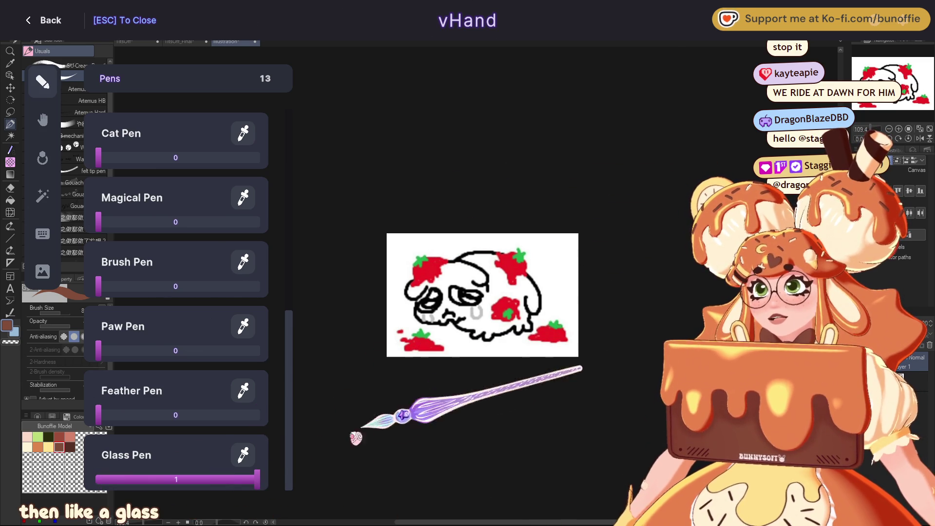
- Switch back to the Bunny Pen and close the pen chooser
scroll(200, 336, up, 5)
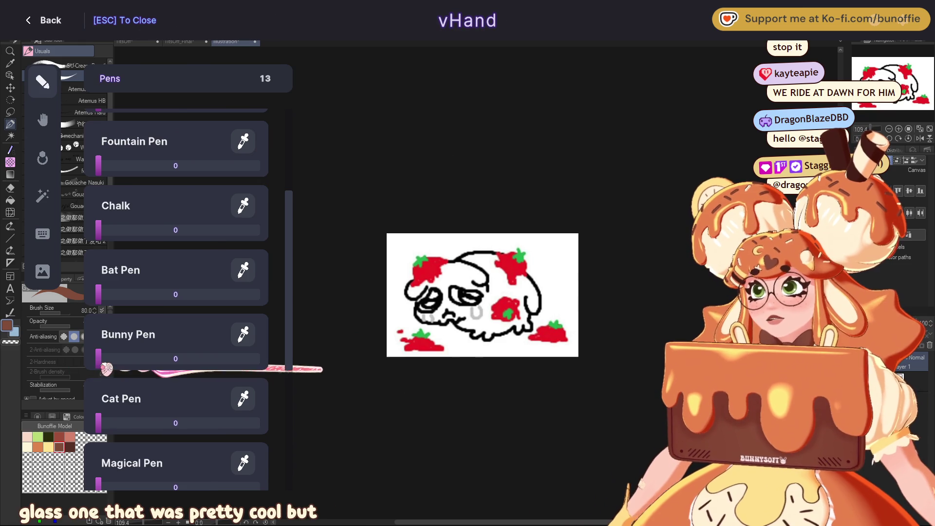
drag(106, 369, 327, 355)
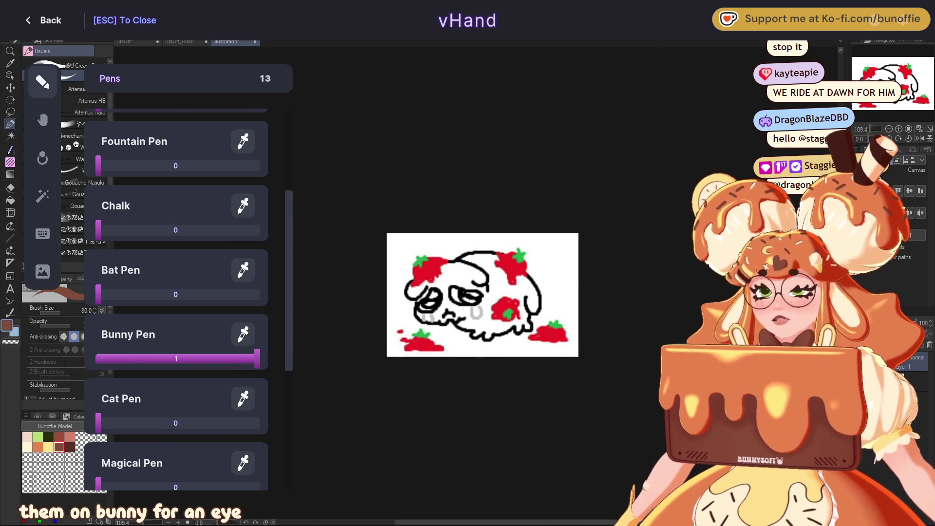
key(Escape)
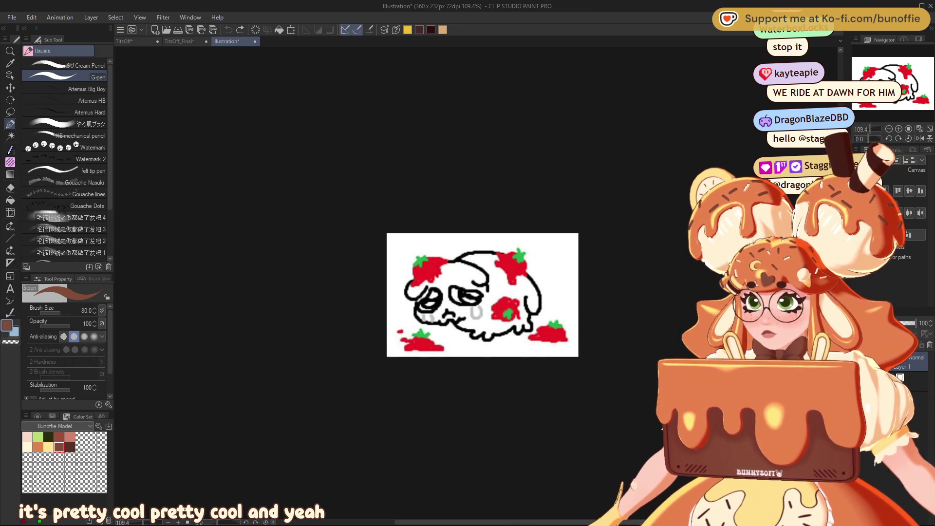
- Switch to the TitsOff_Final slot-machine document, zoom in, and pick the Symmetrical ruler
click(179, 41)
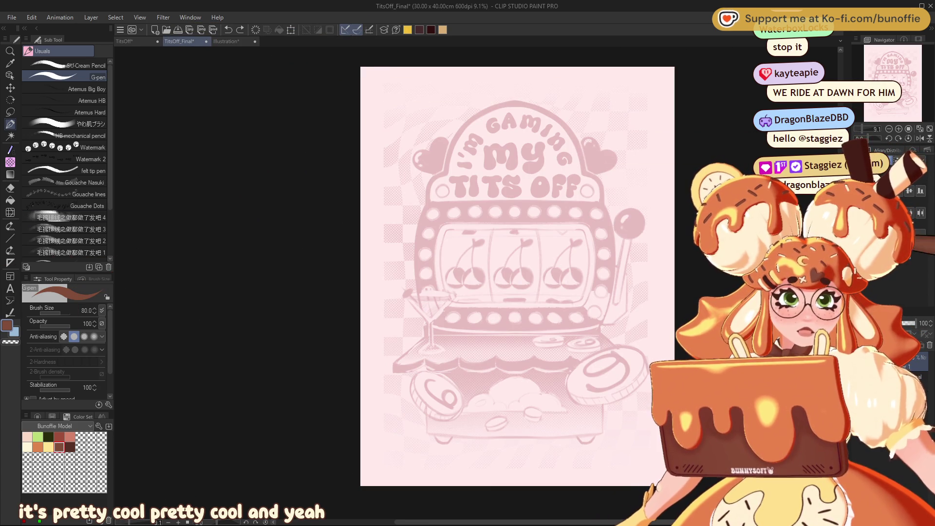
mouse_move(883, 78)
mouse_down()
mouse_move(906, 75)
mouse_move(892, 73)
mouse_up()
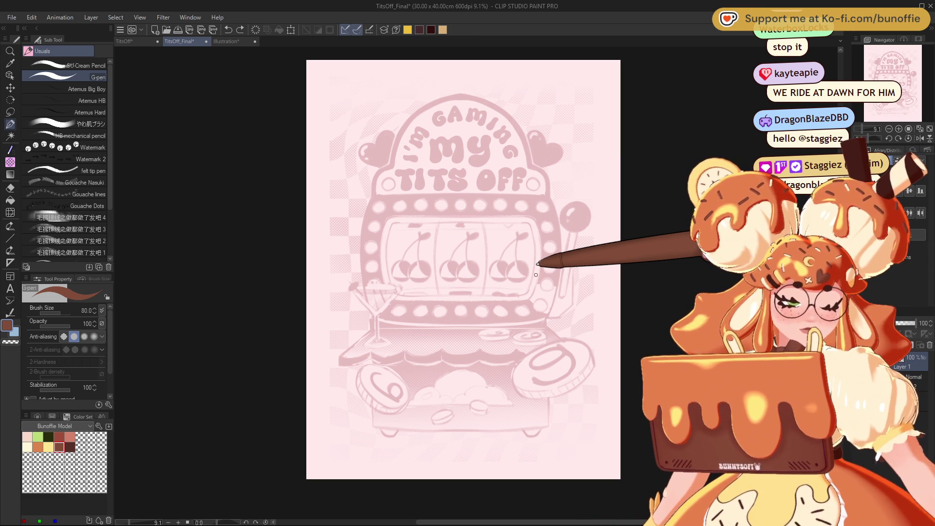
key(ctrl+plus)
drag(919, 76, 917, 76)
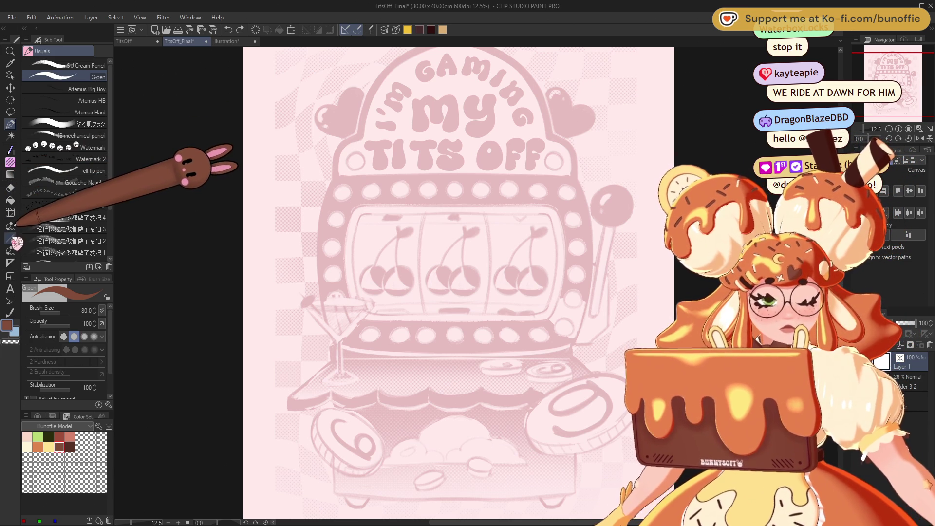
click(10, 262)
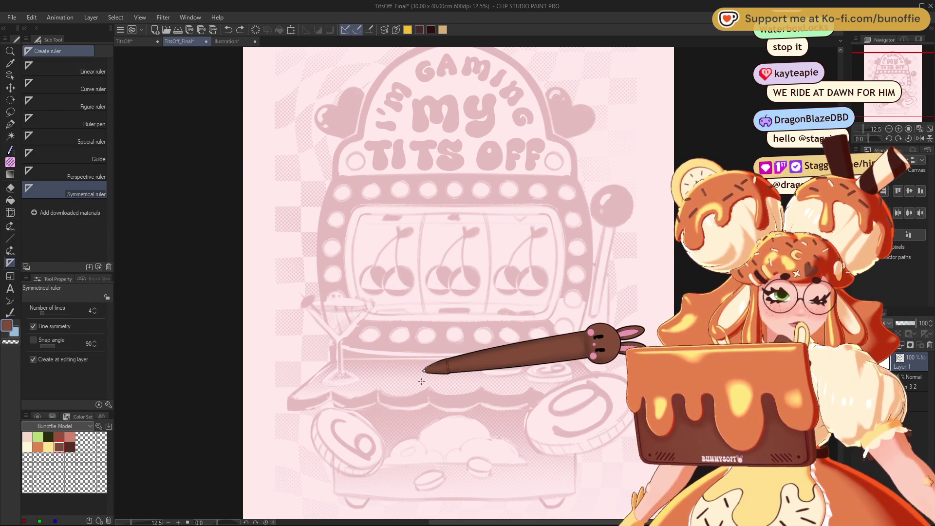
- Place a vertical two-line symmetry ruler down the slot machine, replacing the four-way one
drag(455, 242, 454, 344)
key(ctrl+z)
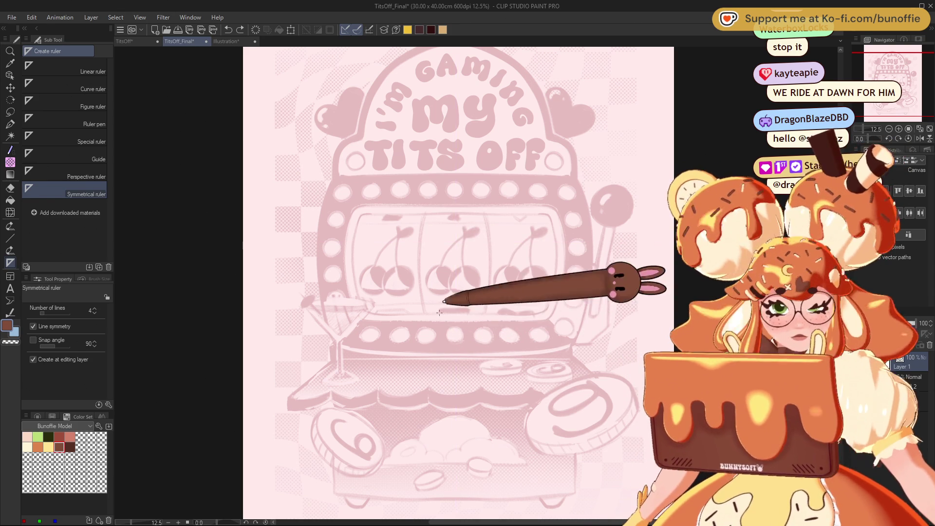
click(95, 312)
click(94, 312)
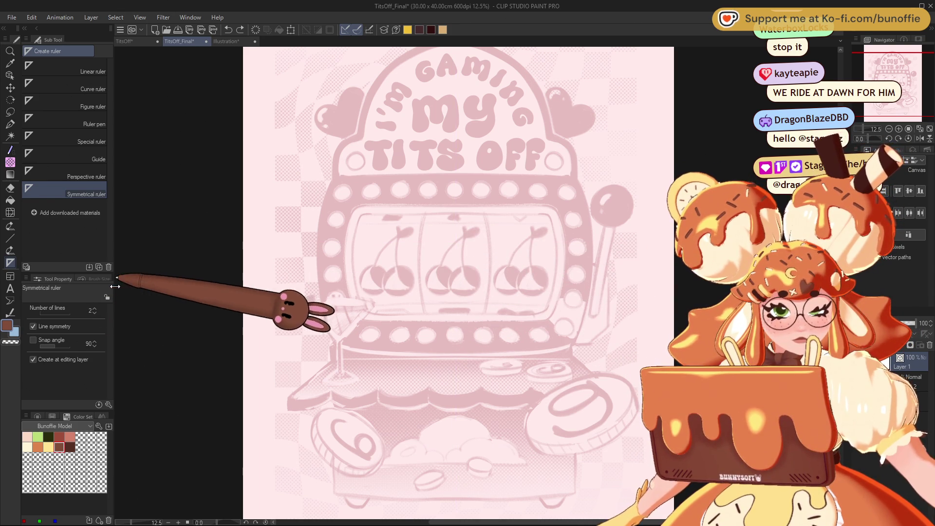
drag(455, 199, 463, 263)
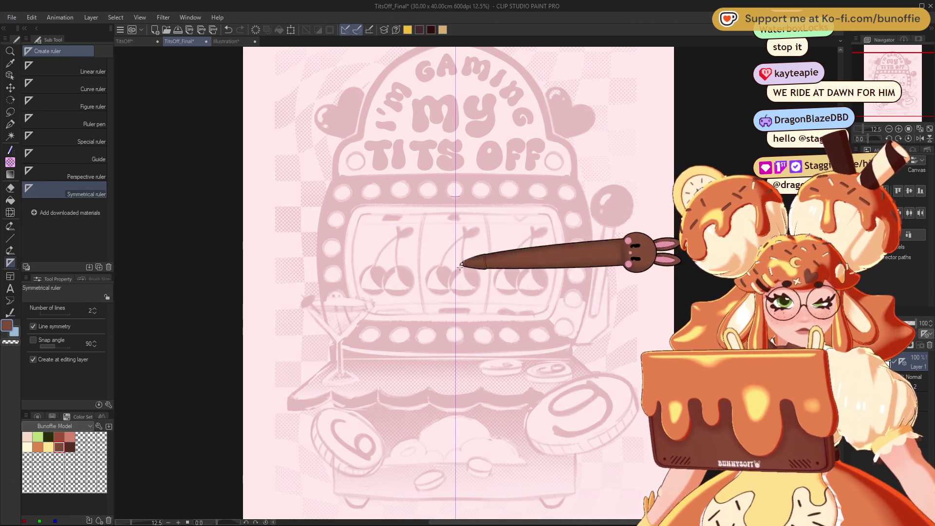
- Nudge the symmetry ruler slightly left onto the machine's centre
key(o)
click(455, 197)
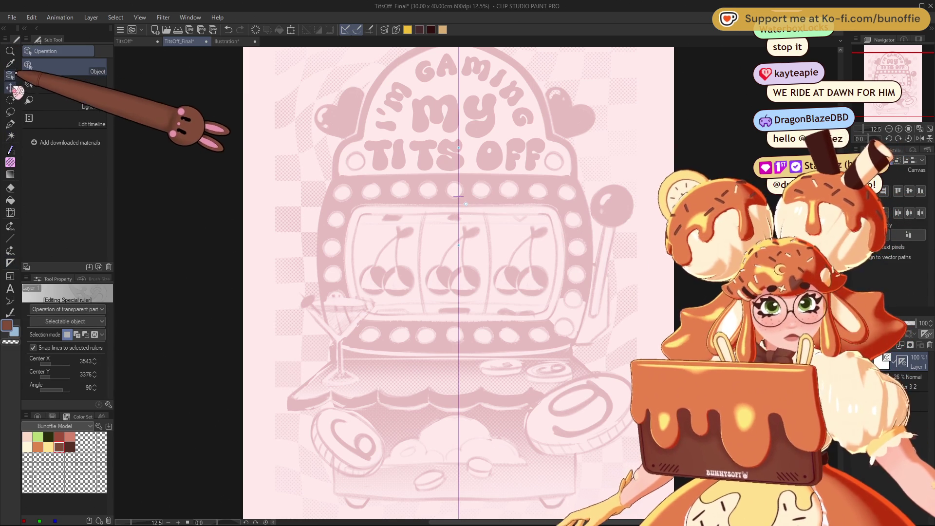
click(9, 88)
drag(460, 201, 457, 205)
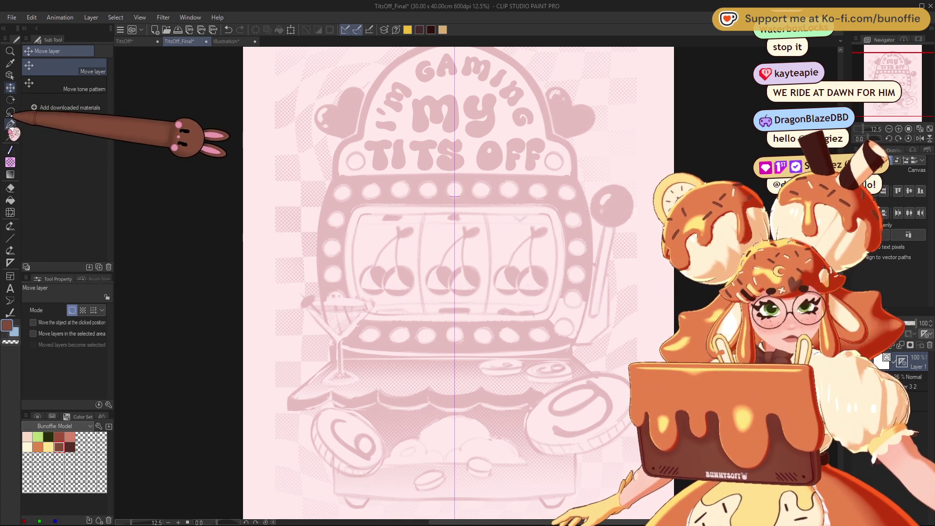
click(10, 238)
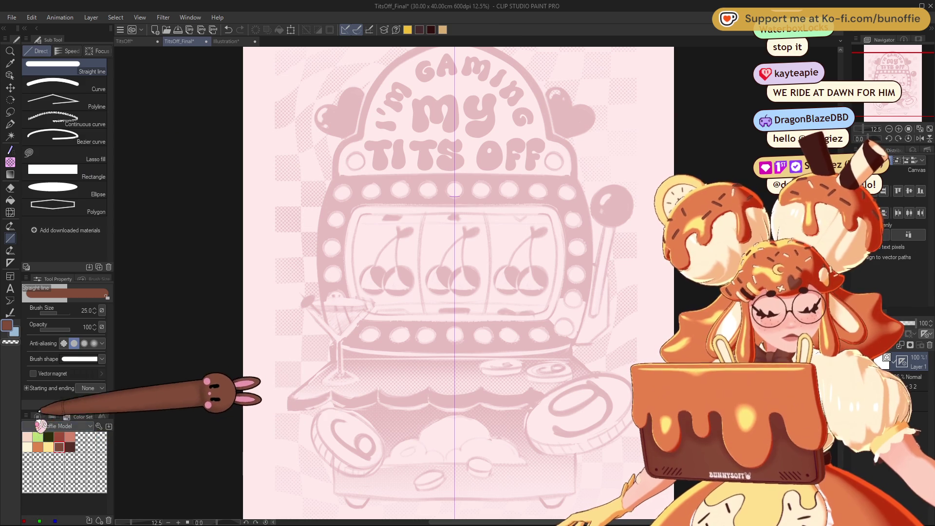
- In near-black, draw the awning's mirrored angled left side and long horizontal top edge
click(37, 417)
click(62, 492)
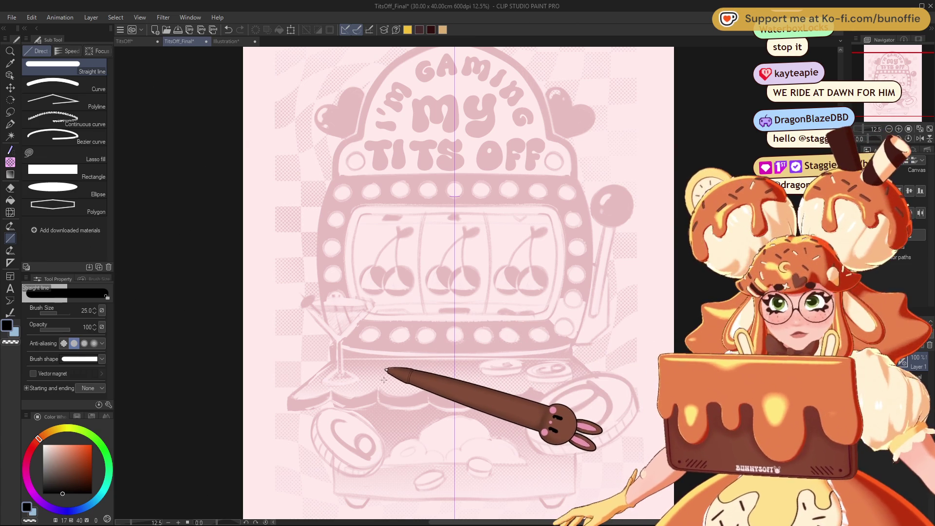
drag(333, 360, 288, 397)
drag(288, 397, 288, 410)
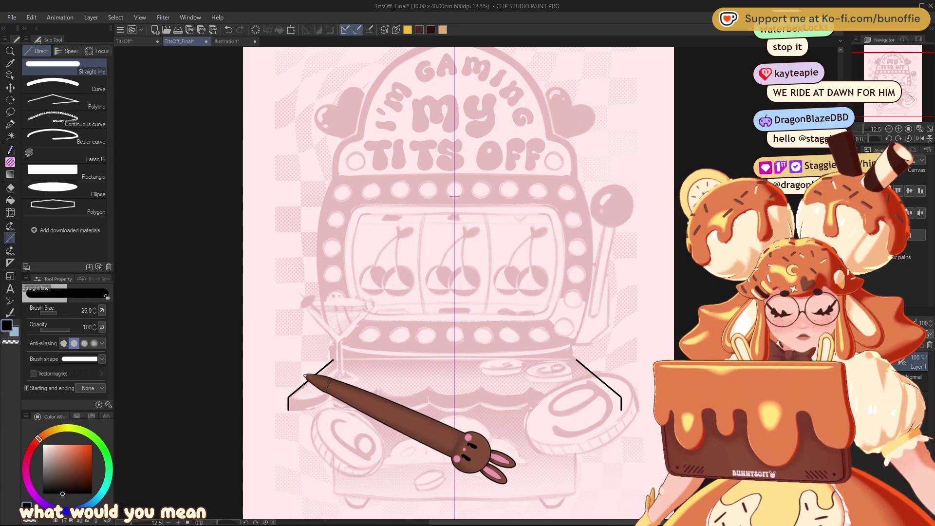
key(ctrl+plus)
key(ctrl+plus)
key(ctrl+plus)
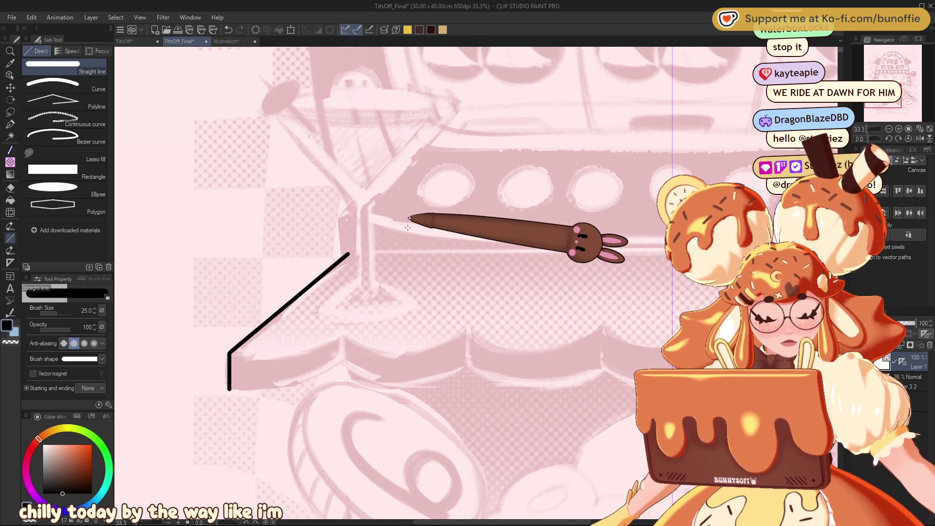
click(895, 87)
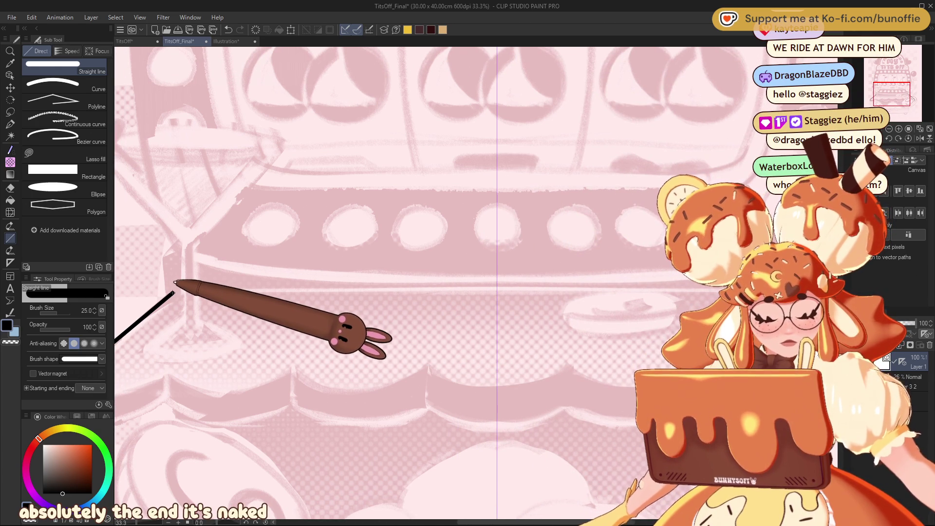
drag(173, 292, 720, 292)
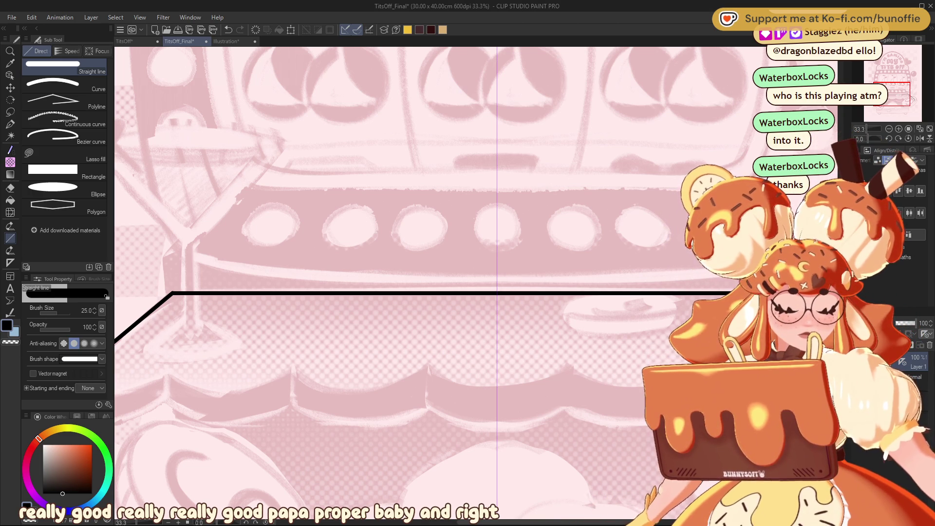
- Draw a short vertical edge at the awning corner and set the Curve tool to size 25
drag(866, 79, 879, 80)
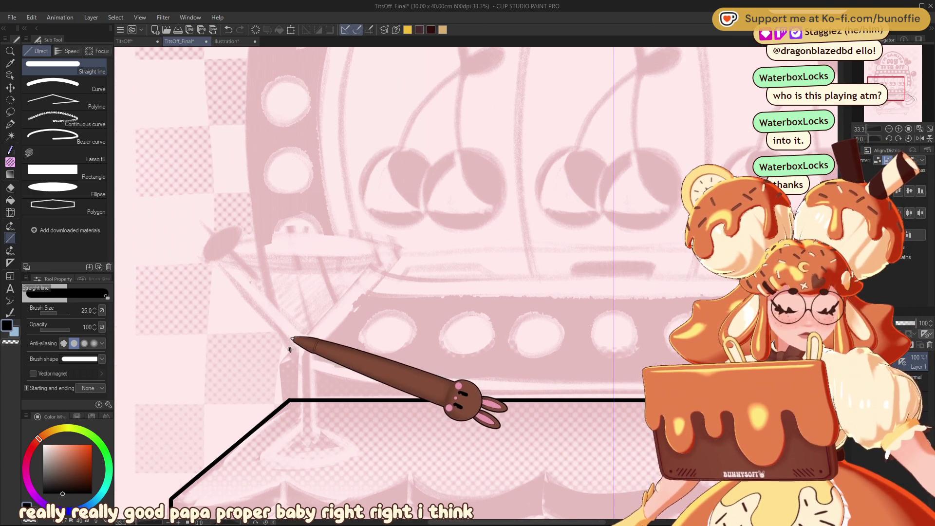
drag(289, 348, 290, 400)
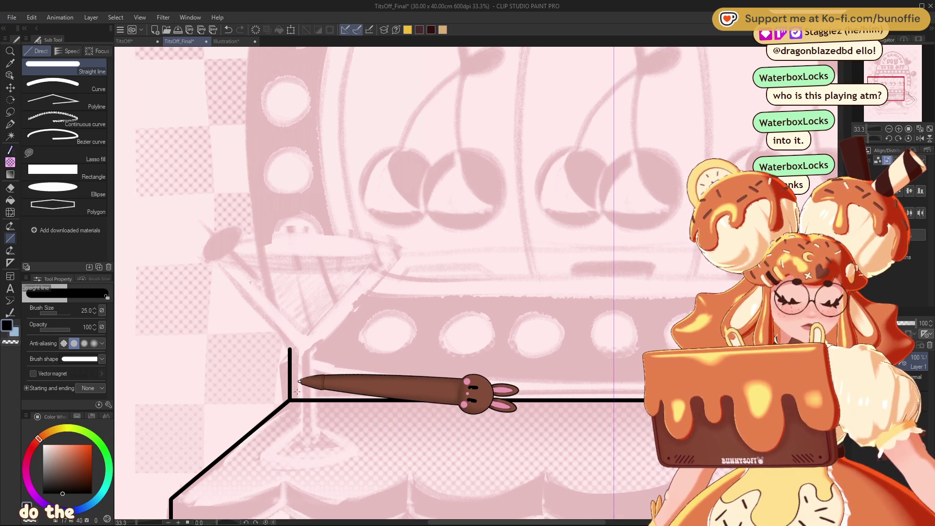
mouse_move(885, 93)
mouse_down()
mouse_move(883, 105)
mouse_move(887, 98)
mouse_up()
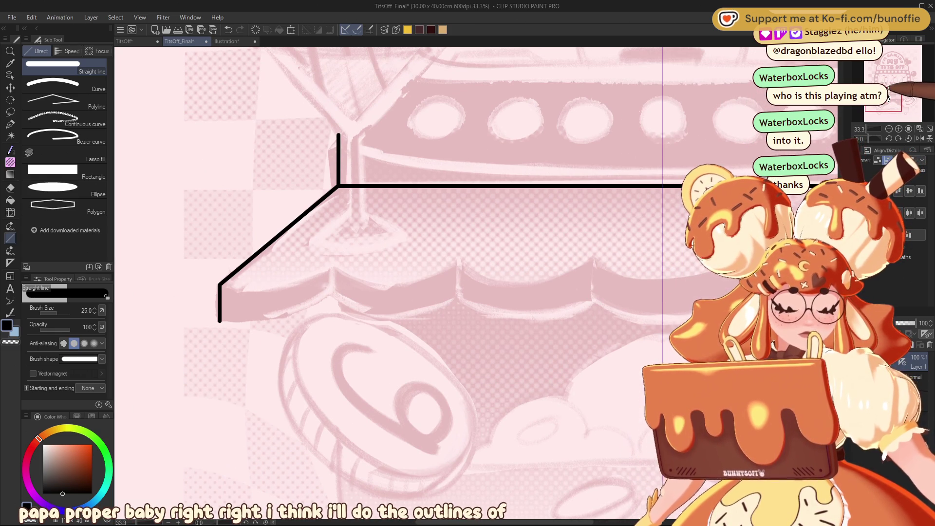
click(104, 85)
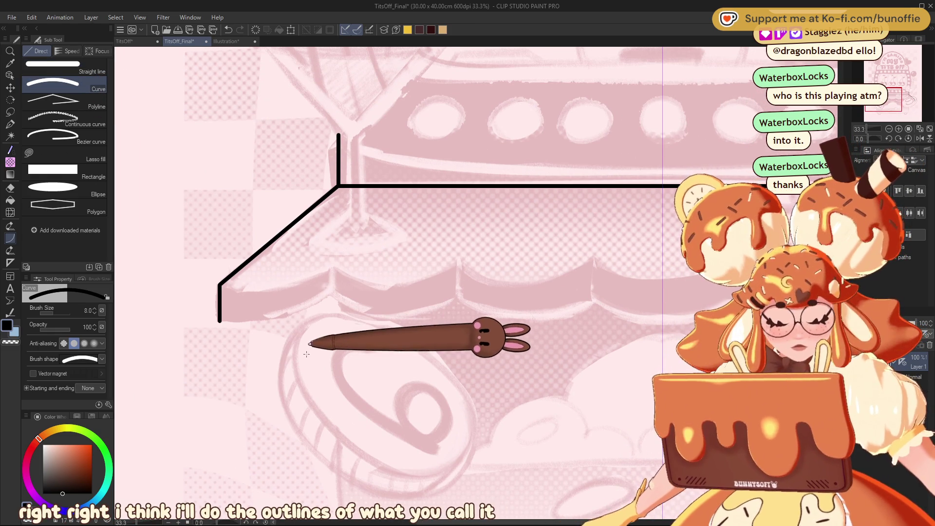
key(bracketright)
key(bracketright)
key(bracketright)
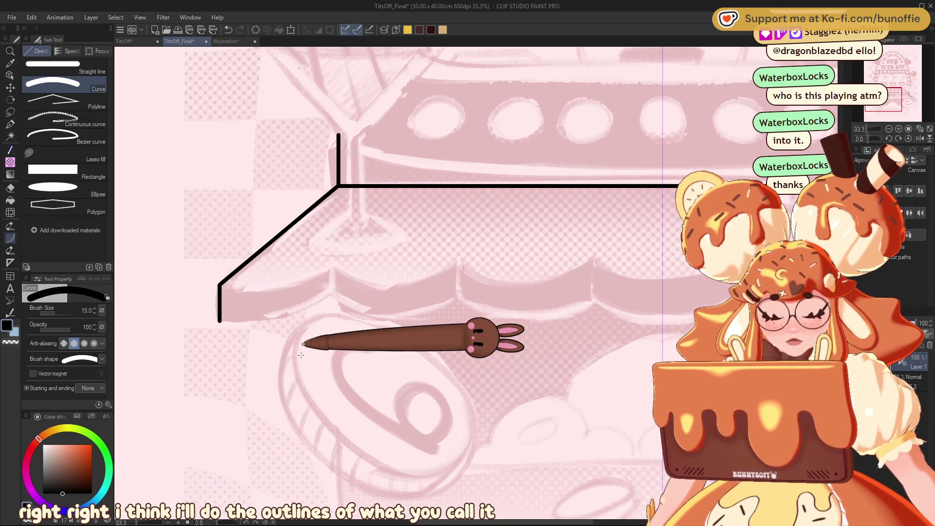
key(bracketright)
key(bracketright)
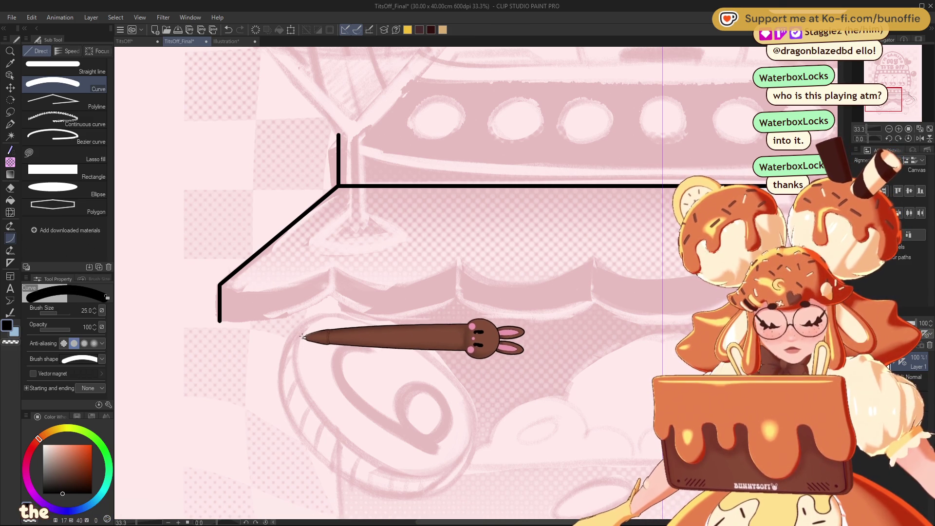
- Draw the curved lower-left corner, the bottom-edge line and the first downward scallop arc
drag(219, 321, 334, 298)
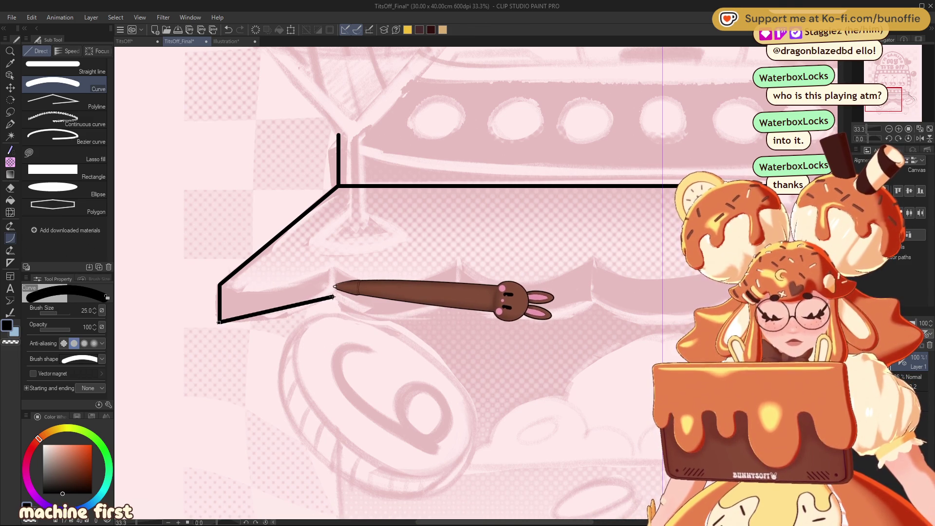
click(294, 322)
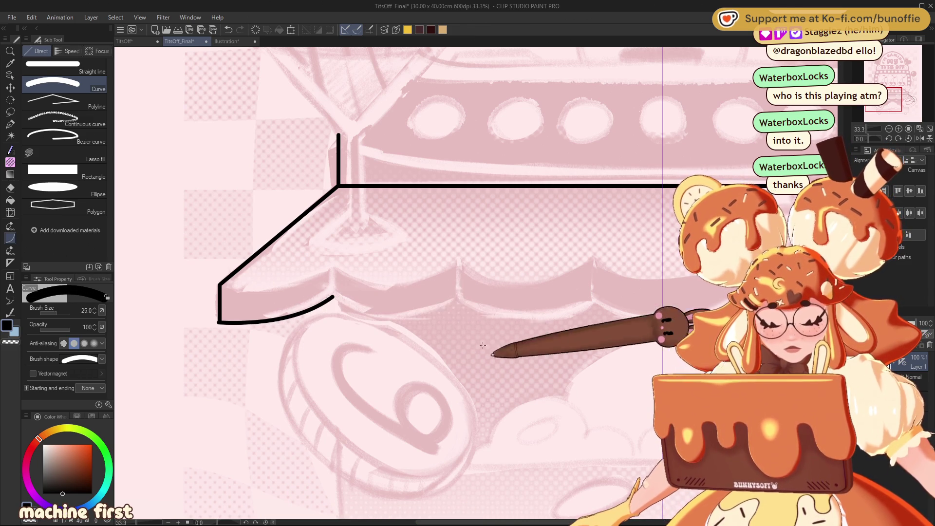
drag(333, 297, 456, 299)
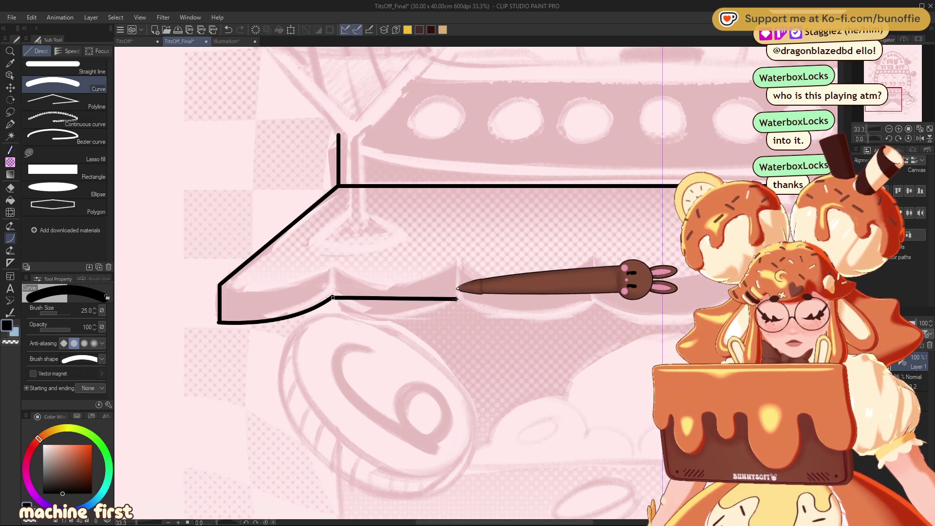
click(379, 337)
drag(888, 99, 898, 100)
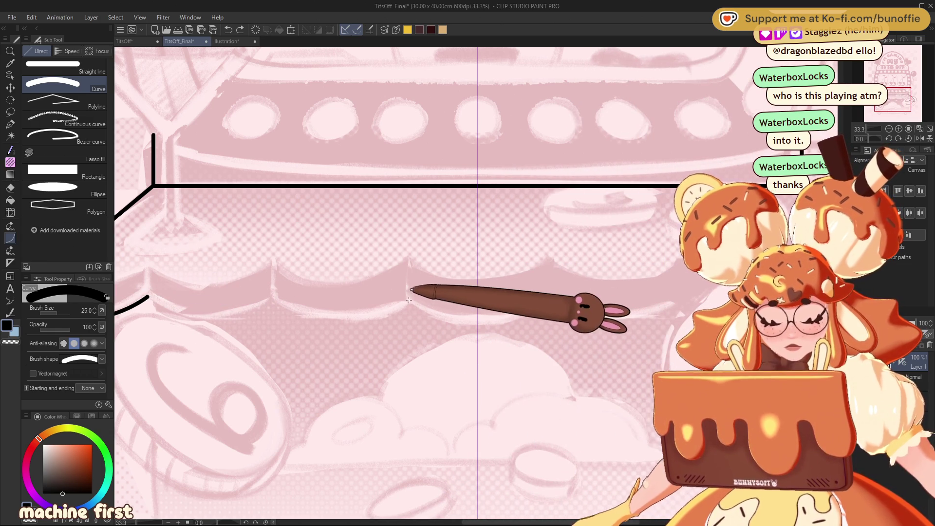
drag(407, 298, 548, 299)
click(477, 321)
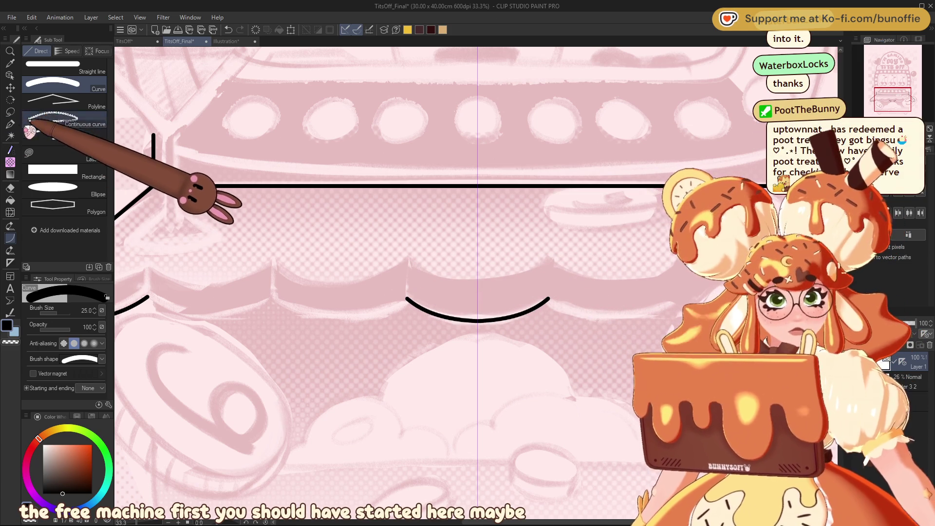
- Lasso the scallop, copy it to a new layer and move the copy left beside the original
click(9, 112)
mouse_move(454, 273)
mouse_down()
mouse_move(469, 353)
mouse_move(547, 267)
mouse_up()
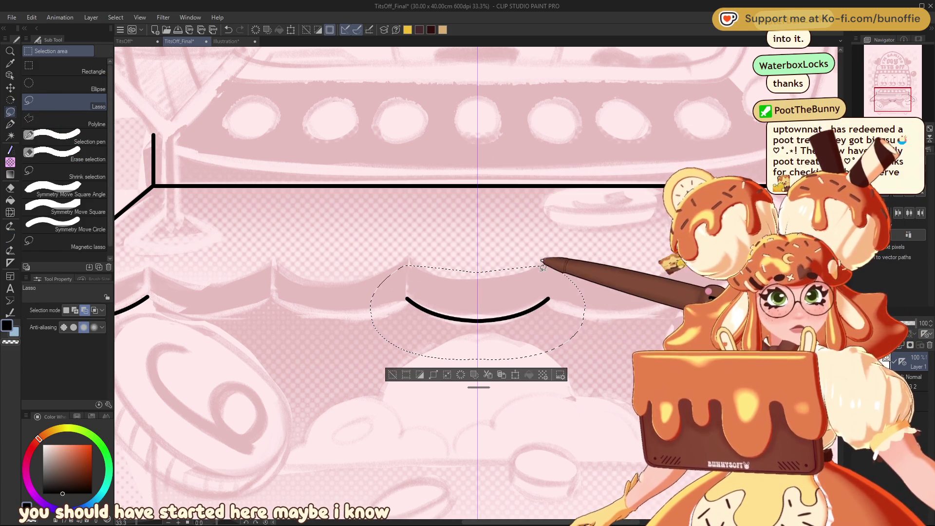
click(502, 374)
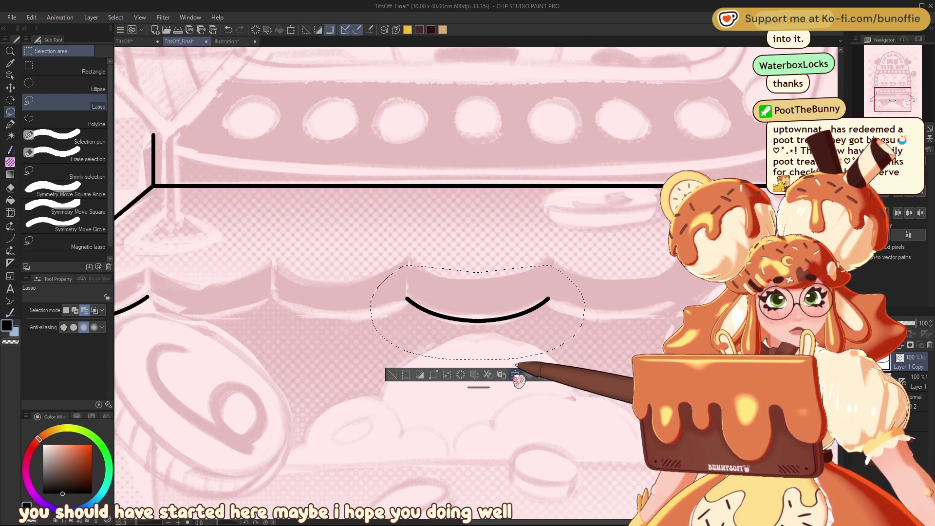
click(515, 374)
drag(519, 336, 377, 336)
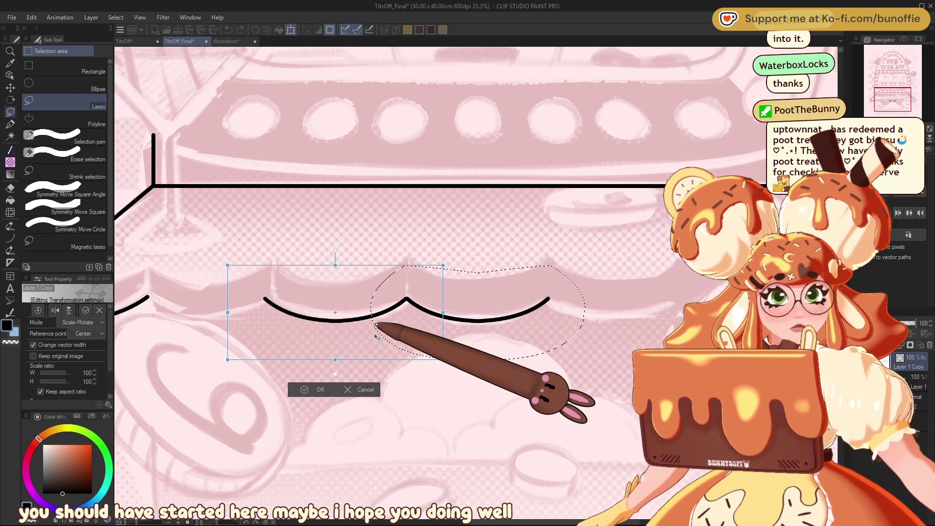
click(318, 388)
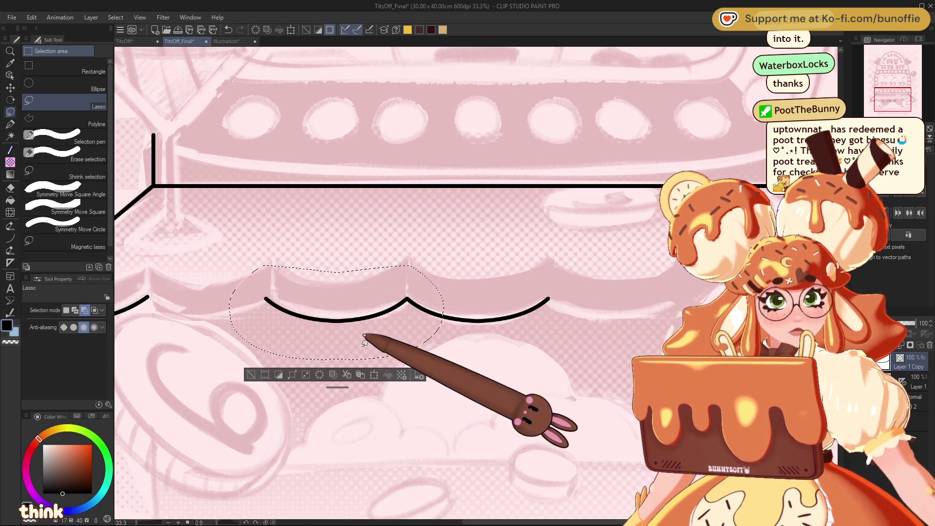
click(254, 373)
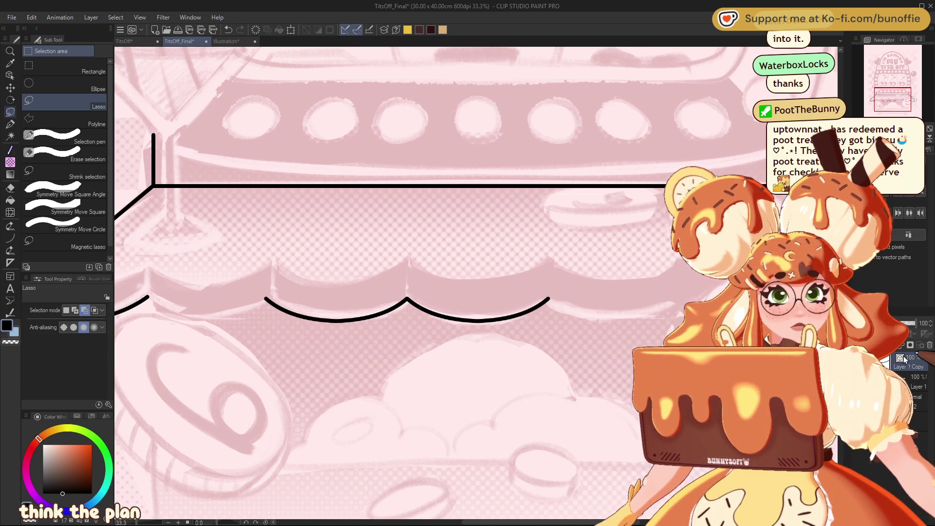
- Duplicate the scallop layer and position the new copy next in the row
key(ctrl+c)
key(ctrl+v)
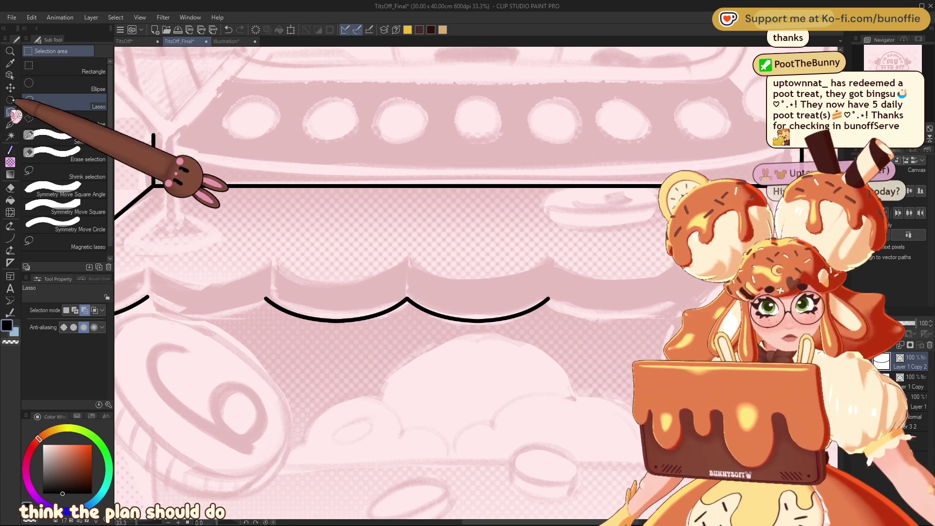
click(10, 87)
drag(285, 330, 588, 352)
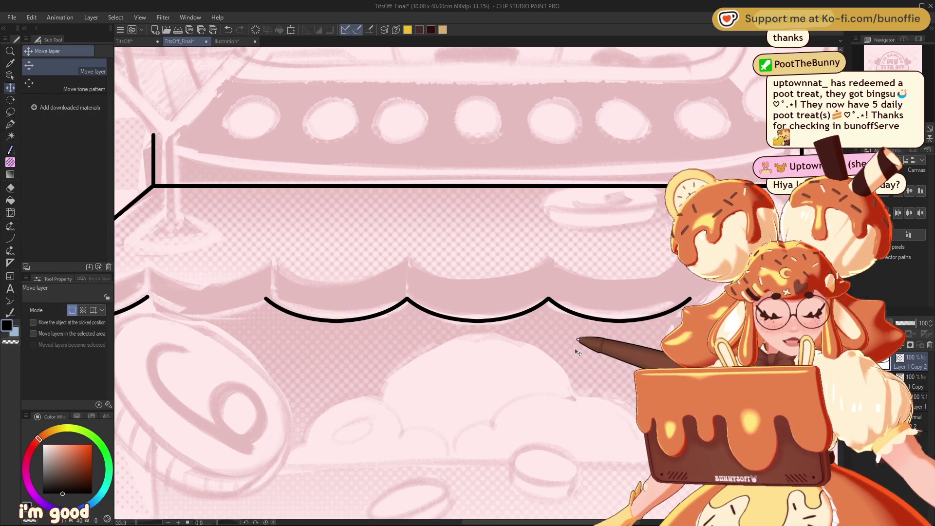
mouse_move(340, 243)
mouse_down()
mouse_move(546, 244)
mouse_move(506, 244)
mouse_up()
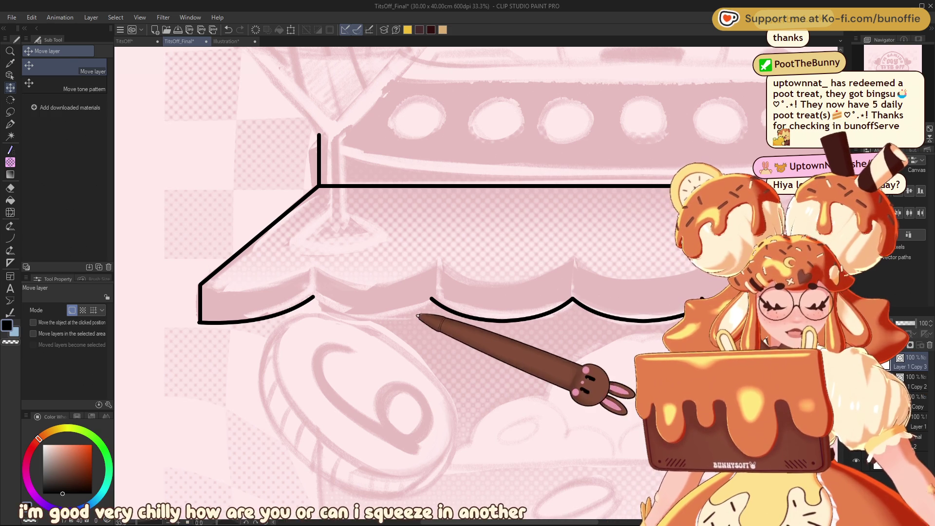
drag(436, 325, 395, 326)
mouse_move(484, 304)
mouse_down()
mouse_move(440, 307)
mouse_move(413, 325)
mouse_move(398, 324)
mouse_move(397, 337)
mouse_up()
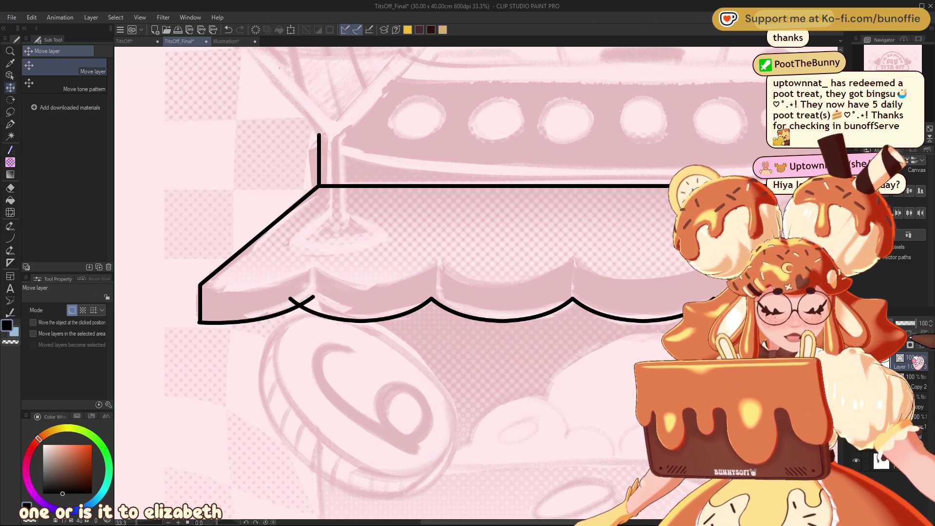
- Add another scallop copy at the right end of the row
drag(901, 105, 904, 104)
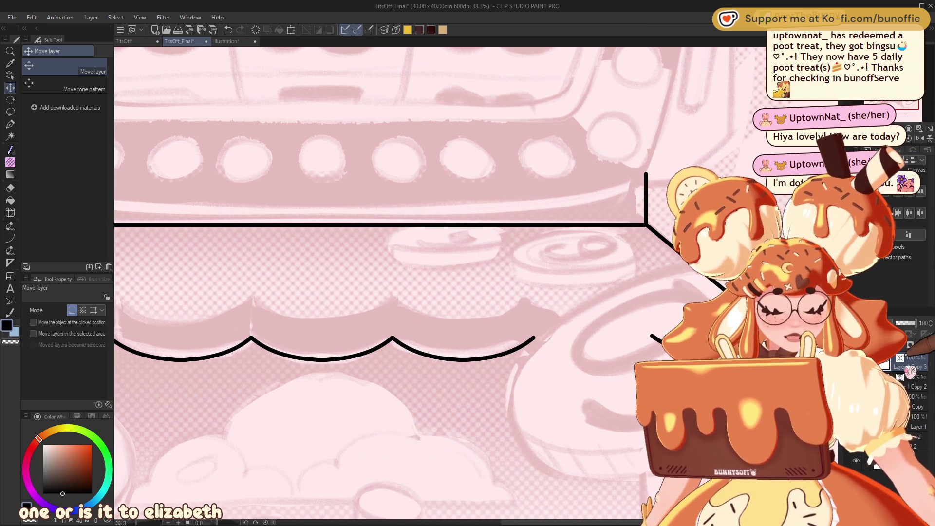
key(ctrl+z)
mouse_move(219, 341)
mouse_down()
mouse_move(417, 344)
mouse_move(579, 382)
mouse_up()
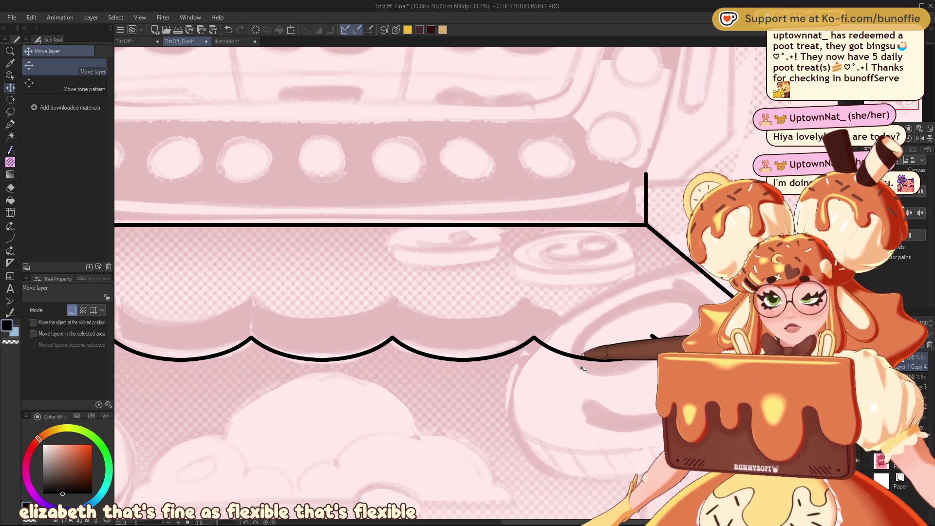
- Erase the stray strokes at the awning's lower-left corner
drag(583, 369, 841, 349)
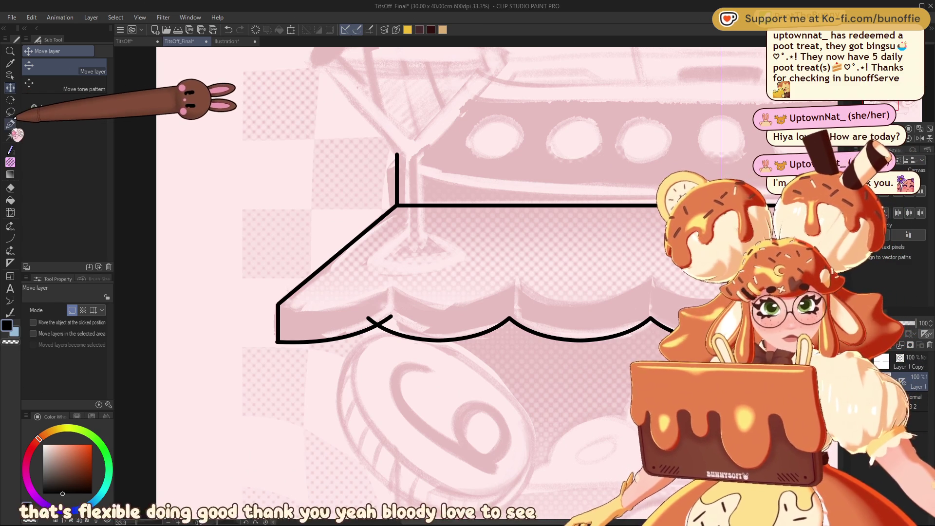
key(e)
click(388, 318)
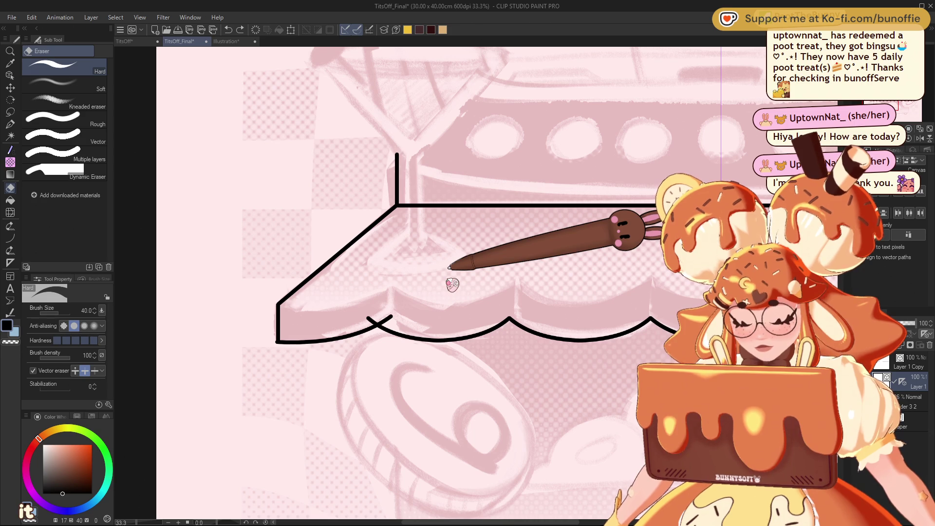
click(389, 319)
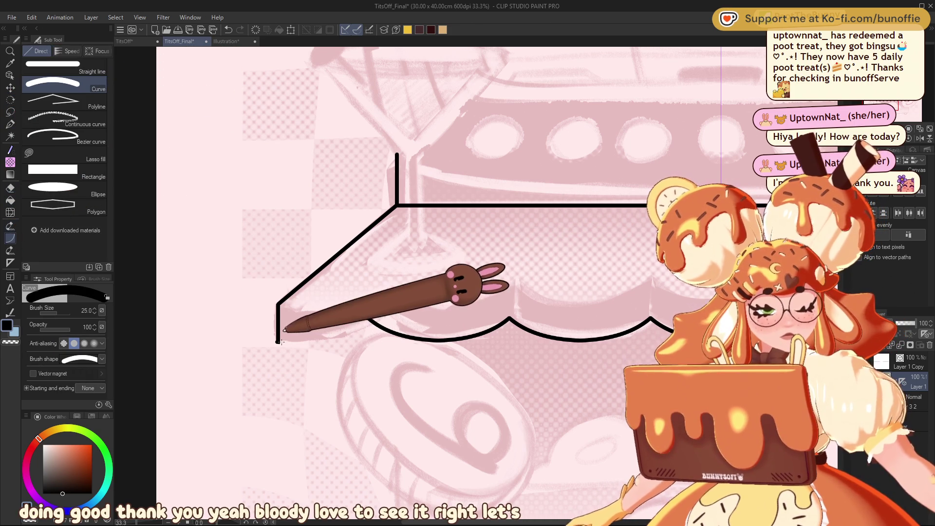
key(e)
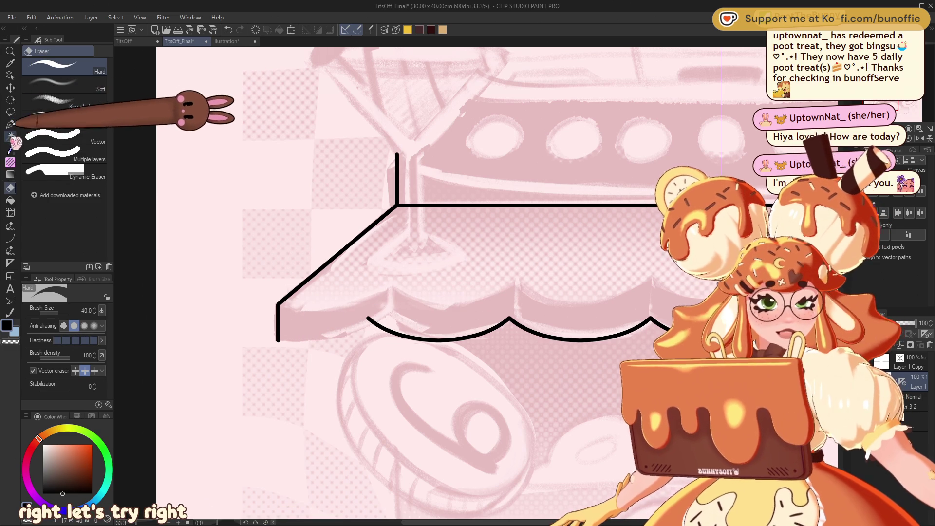
- Redraw a curve joining the lower-left corner to the first scallop
click(9, 238)
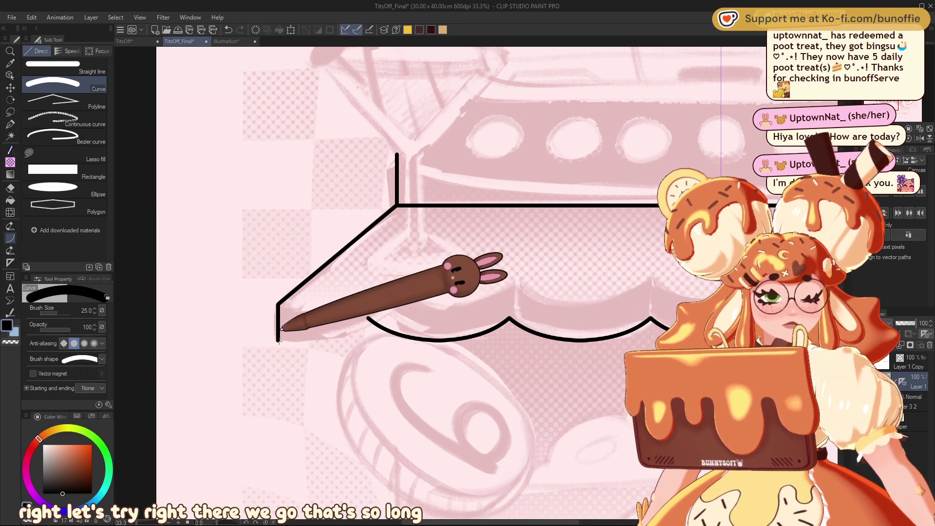
drag(278, 340, 359, 322)
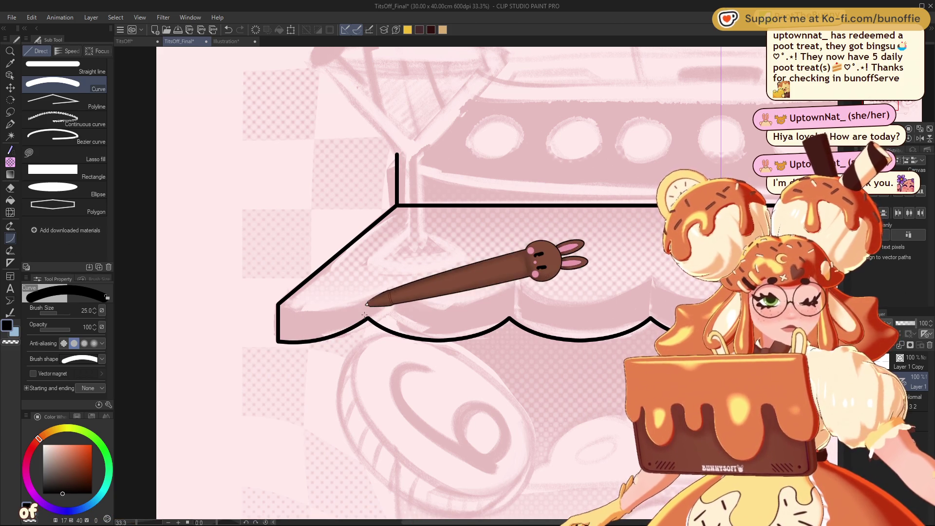
key(ctrl+minus)
key(ctrl+minus)
key(ctrl+minus)
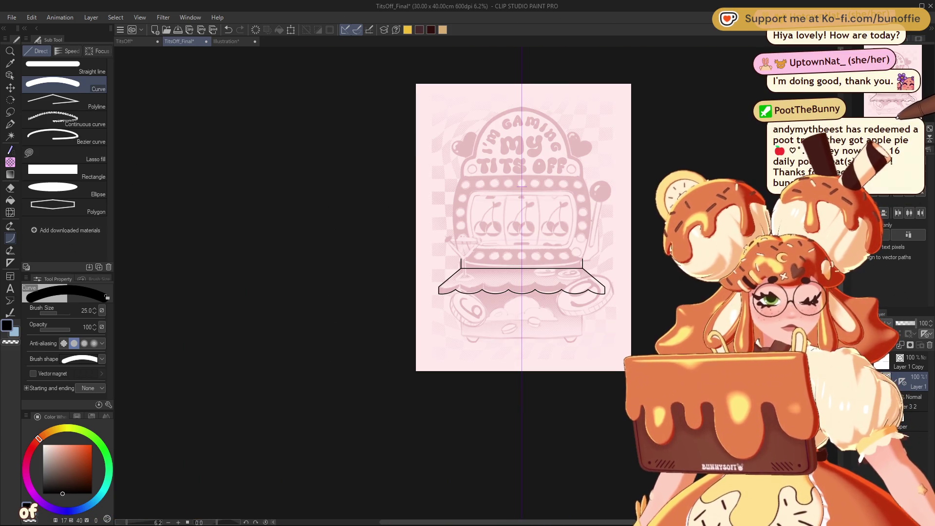
- Draw three short vertical lines up from the scallop points, then begin a curve at the left corner
scroll(522, 186, up, 5)
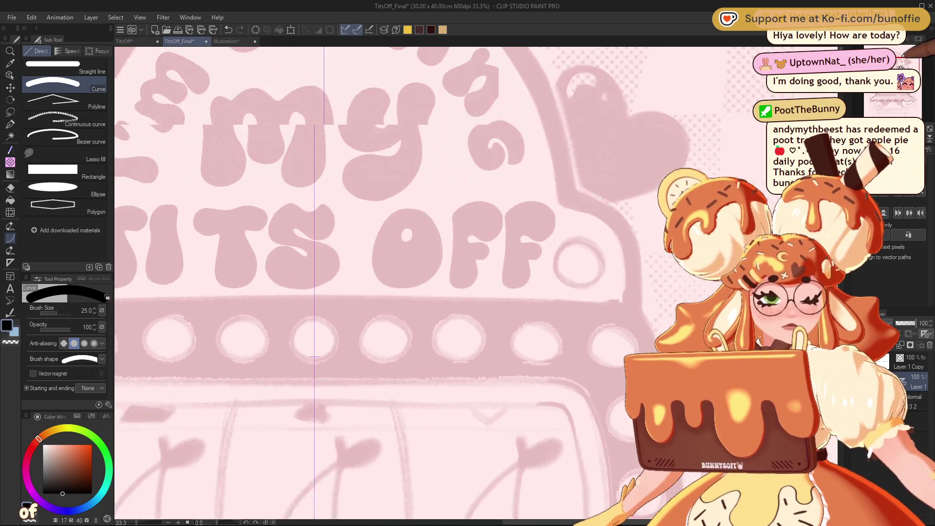
drag(895, 89, 885, 98)
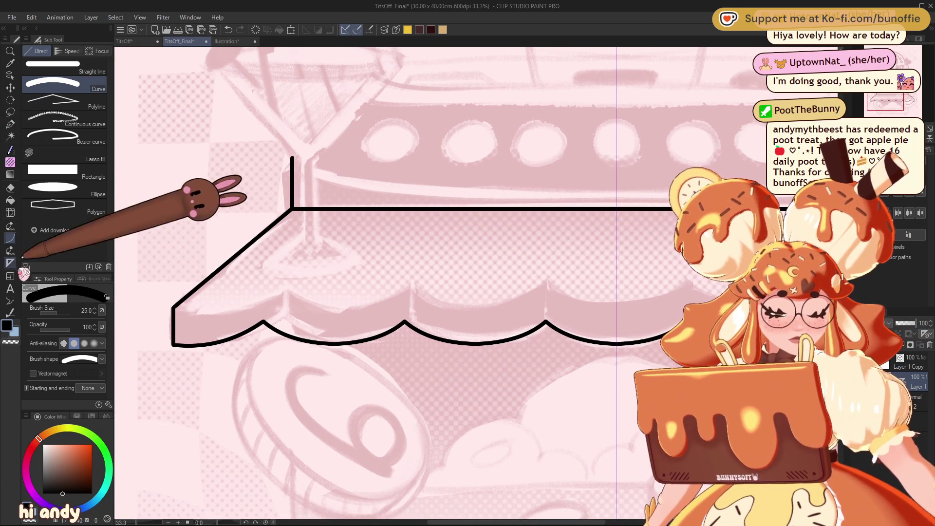
click(63, 66)
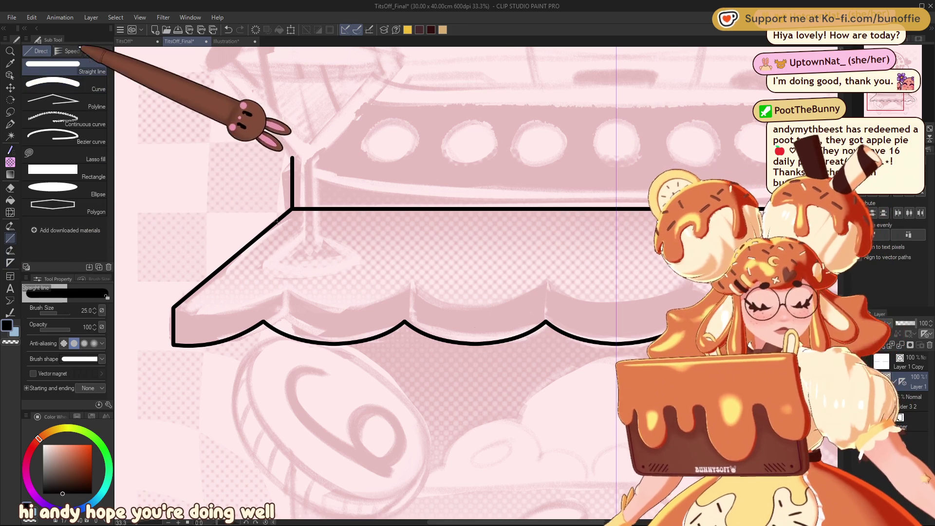
drag(263, 321, 263, 297)
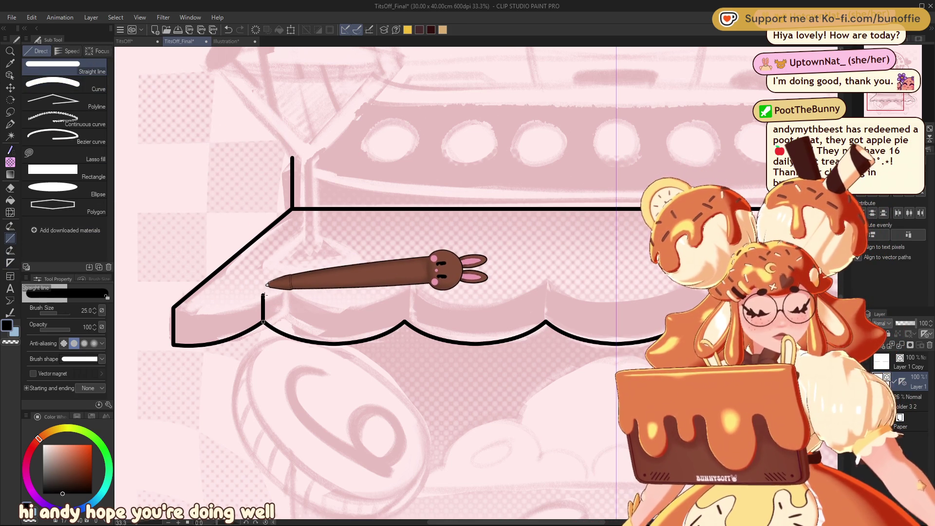
drag(405, 321, 405, 291)
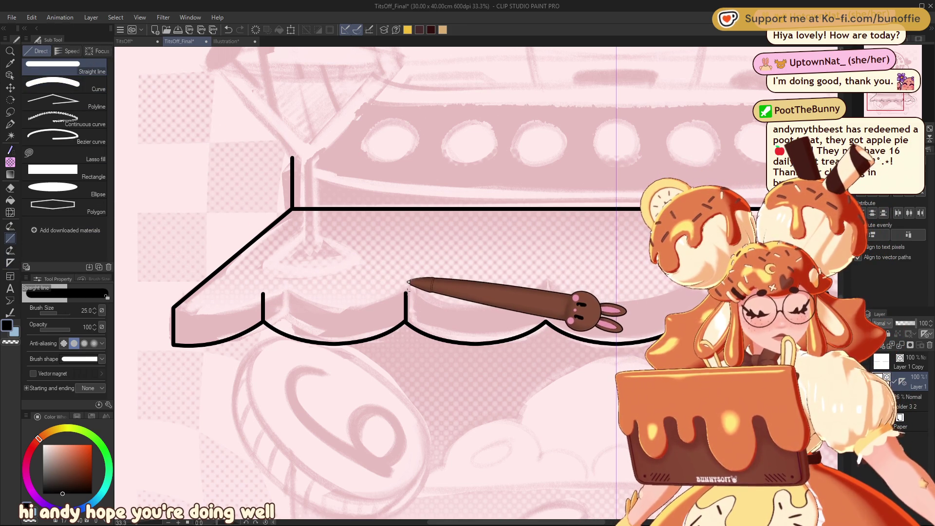
drag(545, 314, 546, 294)
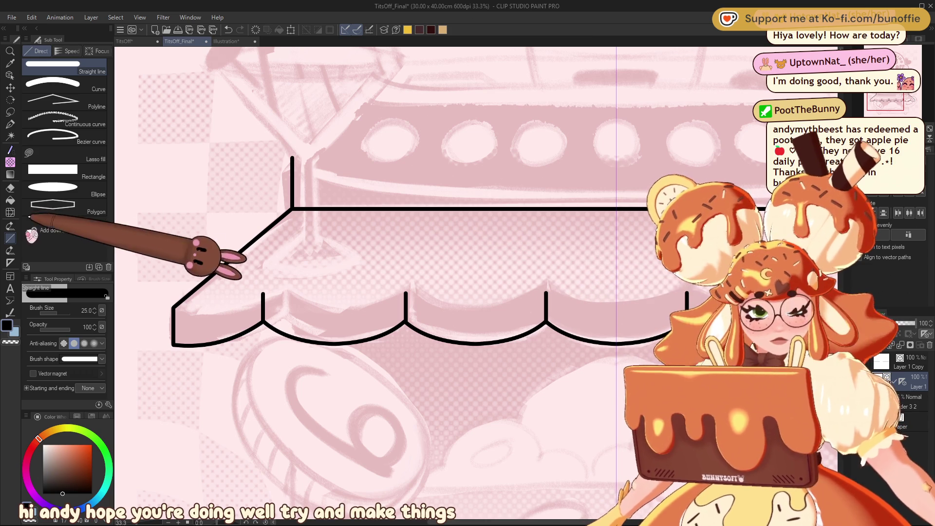
click(79, 83)
drag(173, 308, 263, 292)
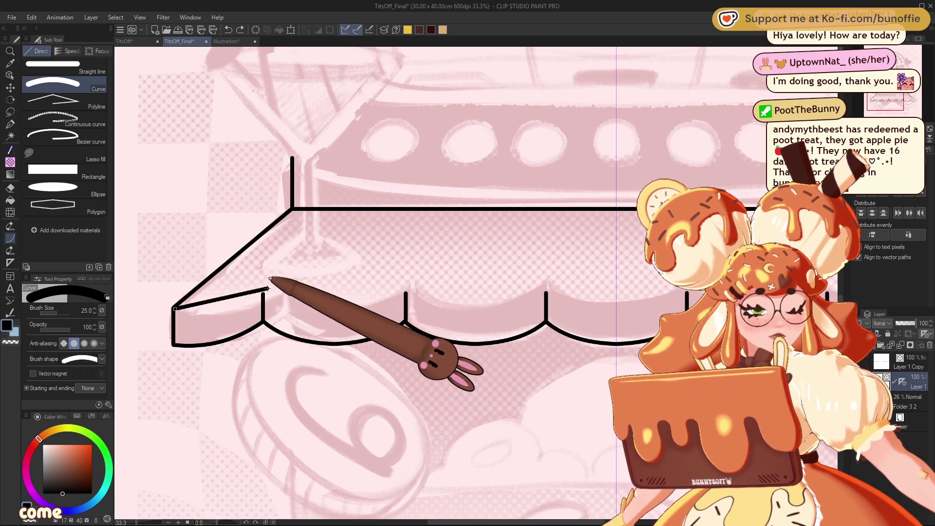
- Commit curves from the awning's left corner to the first upright and between the first two uprights
click(253, 286)
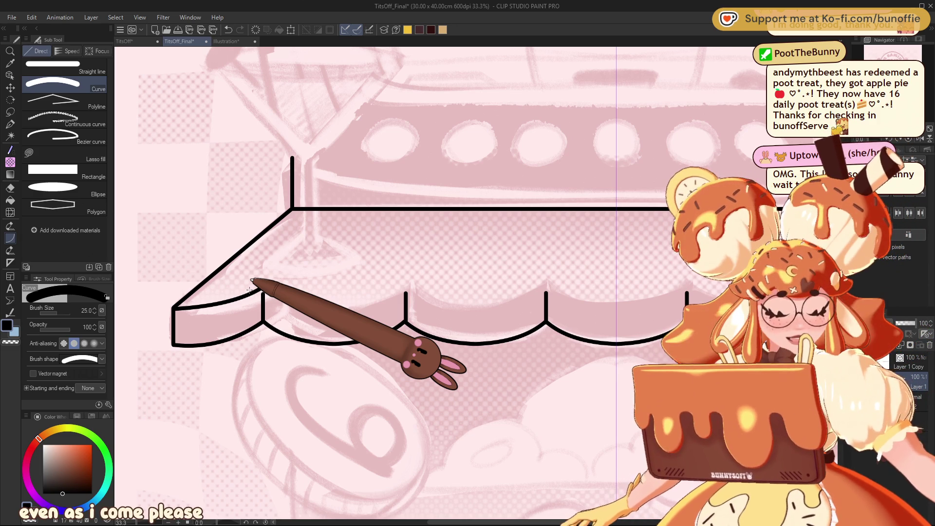
drag(263, 287, 407, 286)
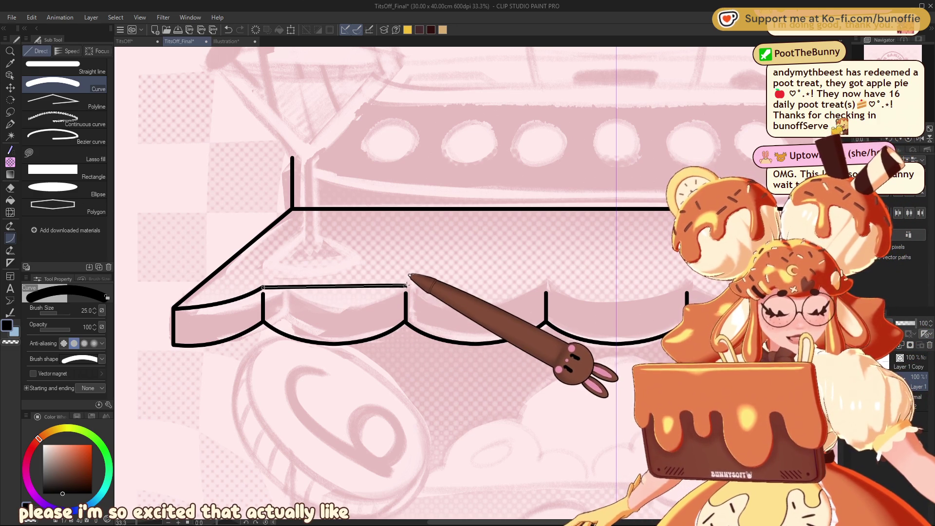
click(343, 311)
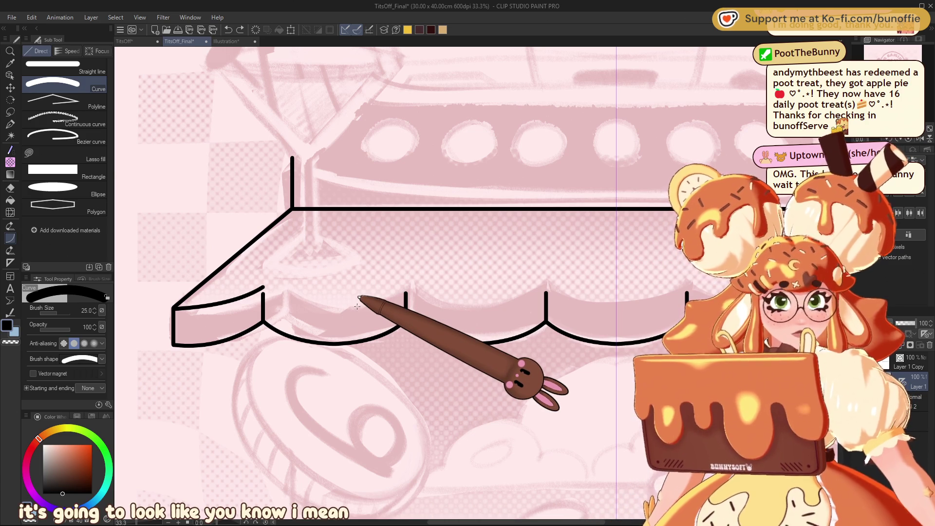
click(10, 111)
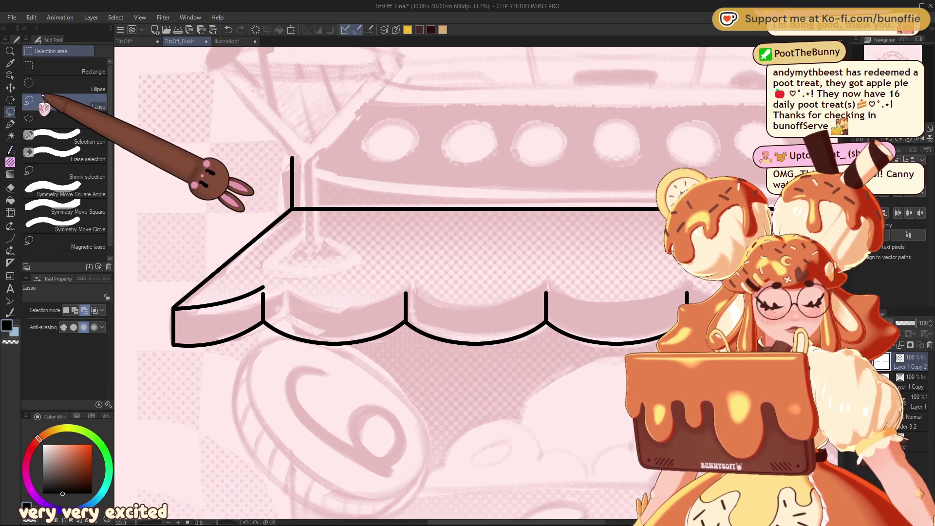
- Move the copied scallop row upward so it sits just above the original awning edge
click(10, 88)
drag(345, 339, 355, 310)
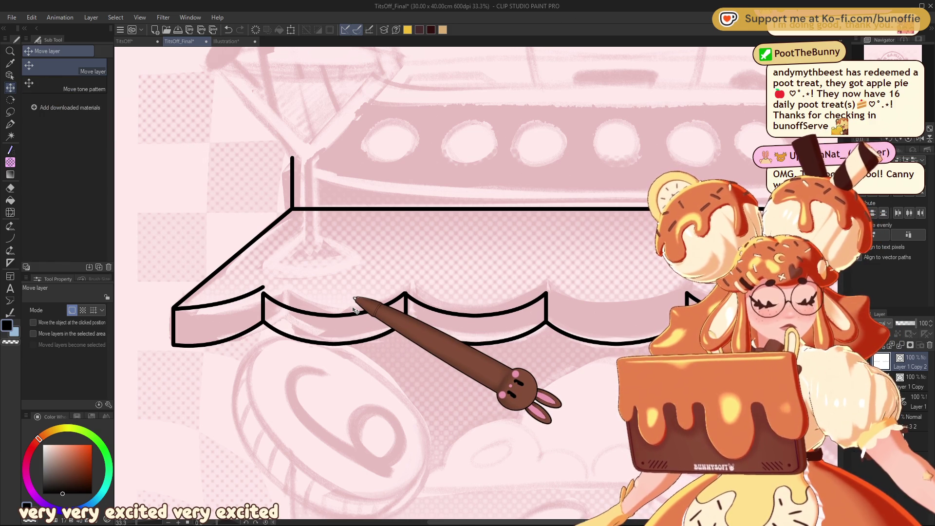
drag(355, 310, 313, 305)
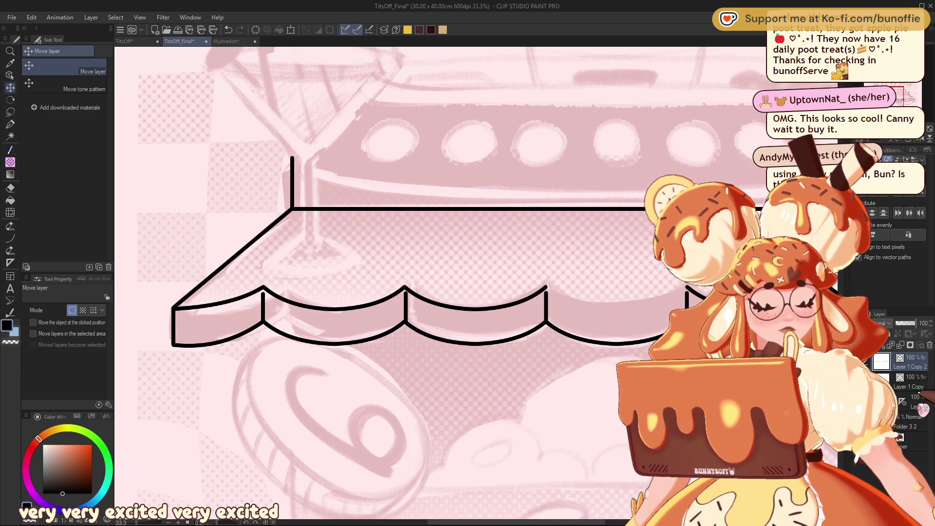
key(e)
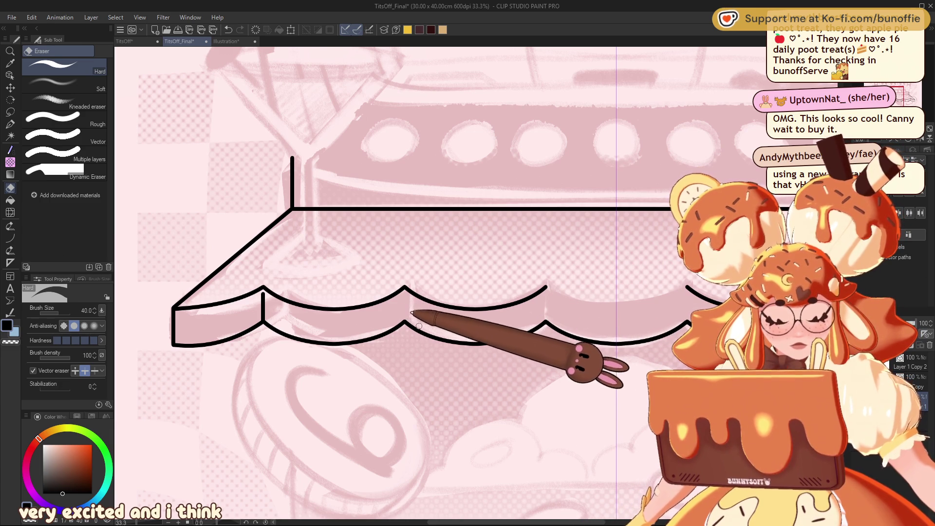
- Shift the upper scallop row left so it lines up with the lower row
click(267, 314)
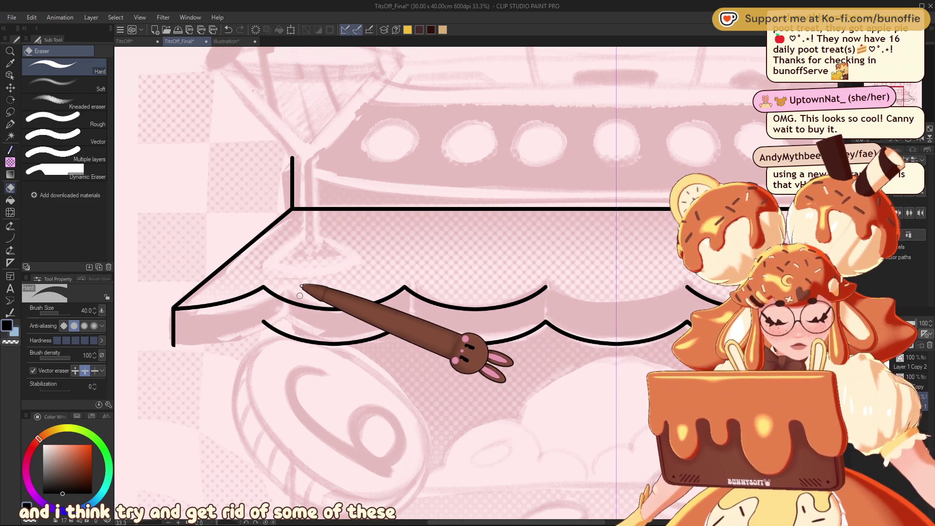
key(ctrl+z)
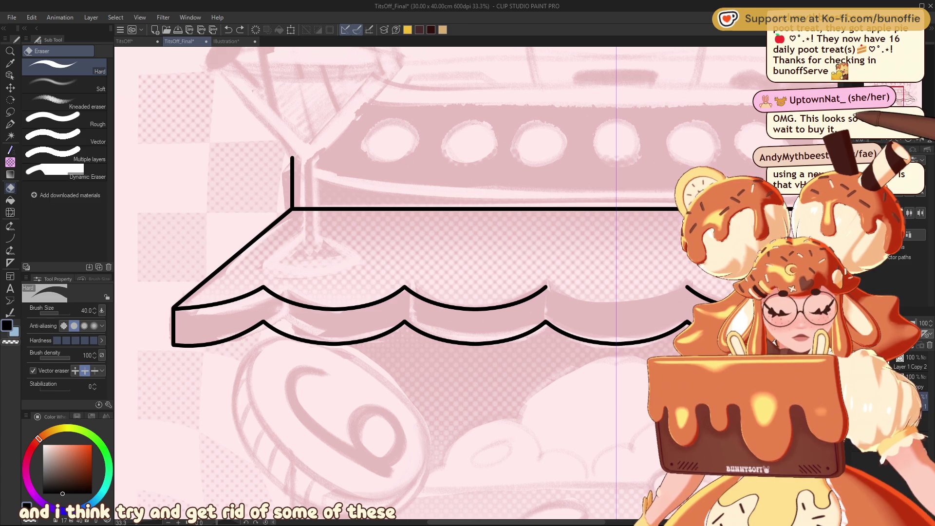
drag(438, 293, 175, 273)
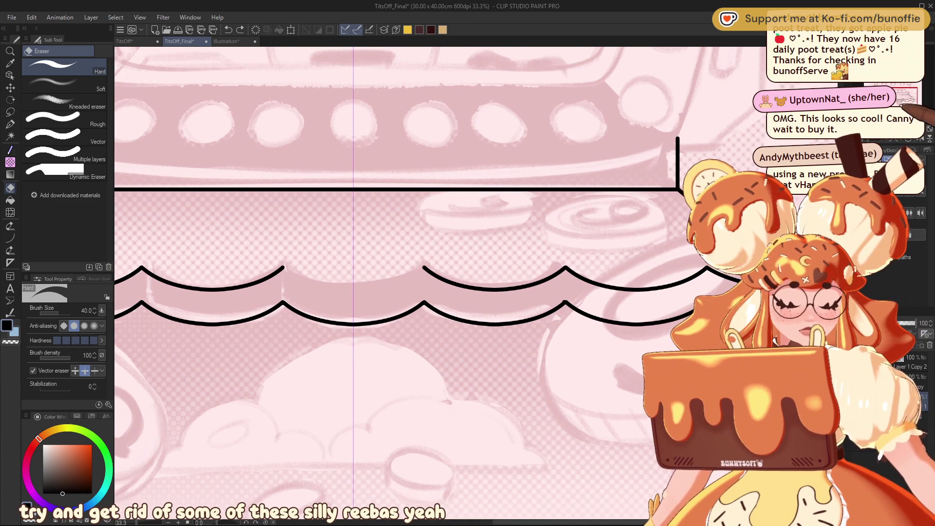
mouse_move(141, 266)
mouse_down()
mouse_move(267, 273)
mouse_move(429, 365)
mouse_move(331, 296)
mouse_up()
mouse_move(438, 292)
mouse_down()
mouse_move(448, 263)
mouse_move(393, 284)
mouse_move(378, 302)
mouse_up()
drag(887, 94, 906, 95)
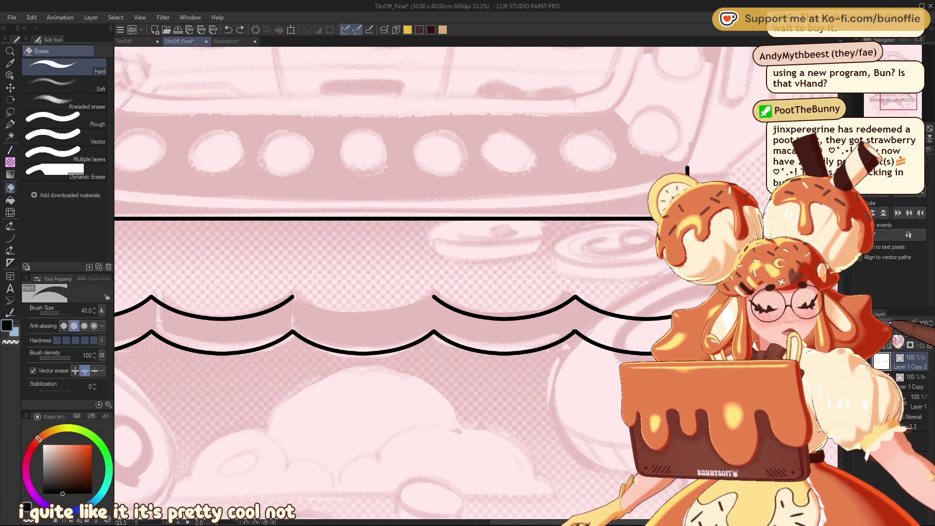
click(9, 88)
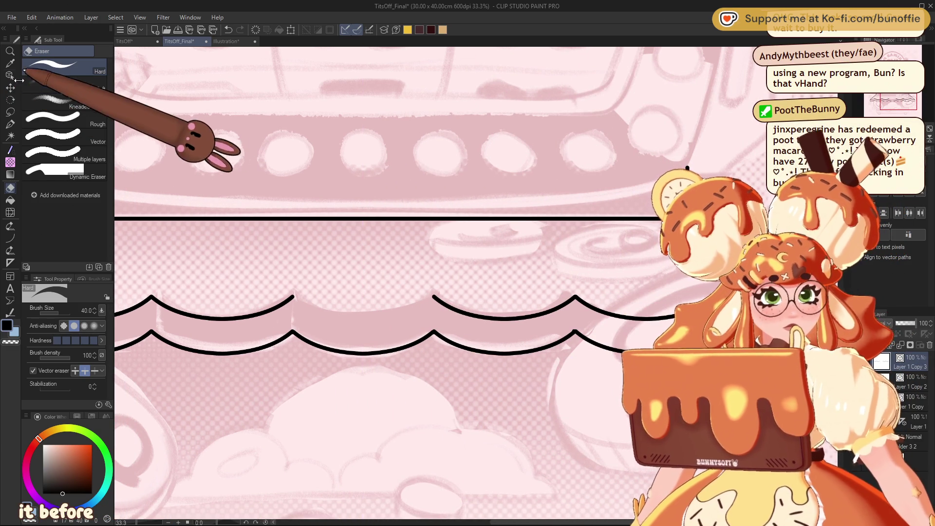
drag(484, 313, 340, 330)
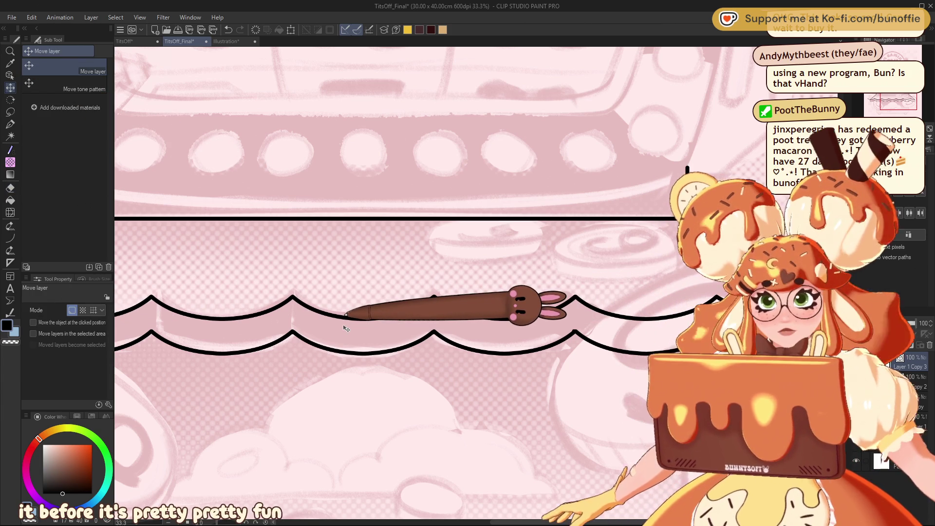
- Erase the overlapping black wedge and stray curve at the awning's left end with a 70 px eraser
drag(890, 100, 893, 94)
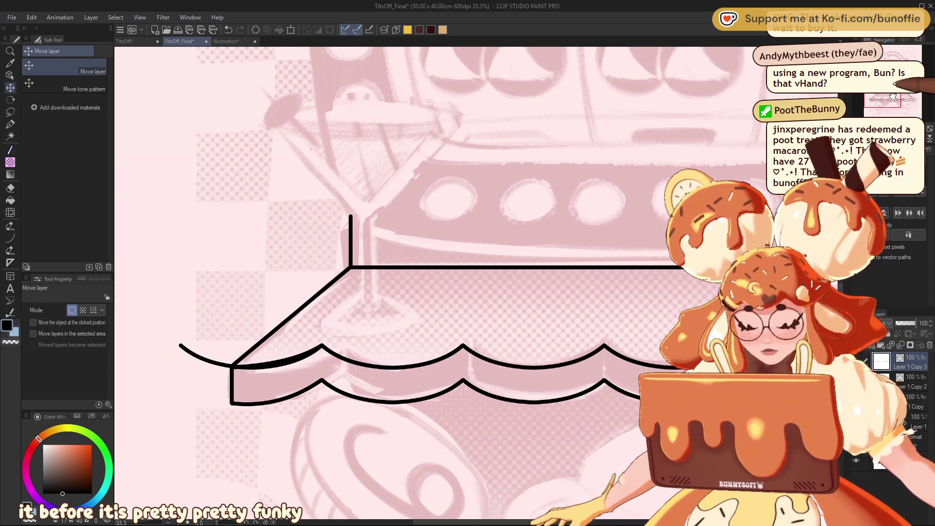
key(e)
mouse_move(282, 341)
mouse_down()
mouse_move(271, 372)
mouse_move(292, 359)
mouse_move(254, 365)
mouse_move(282, 375)
mouse_up()
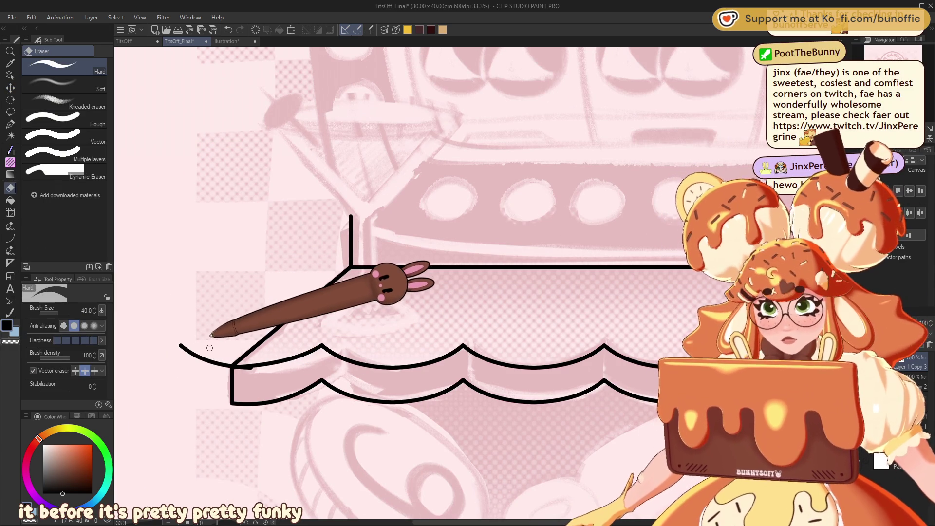
key(bracketright)
key(bracketright)
key(bracketright)
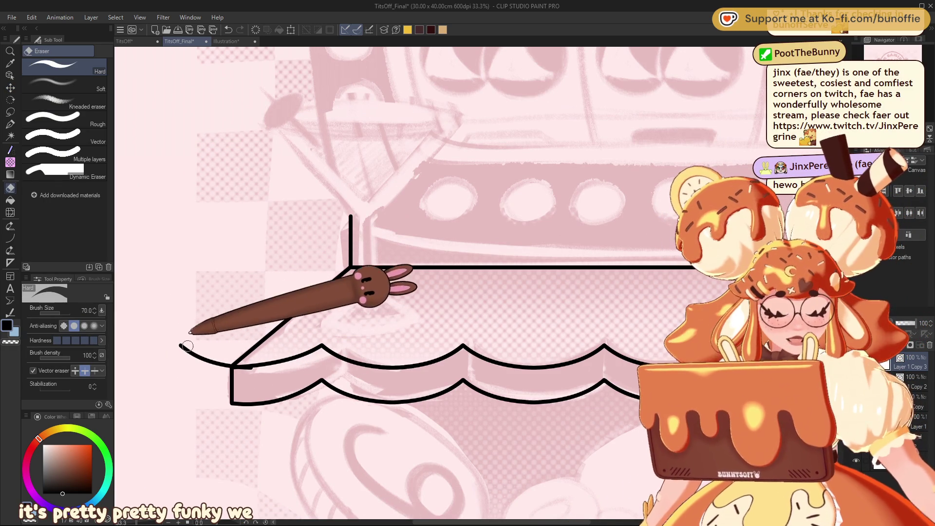
drag(187, 345, 230, 364)
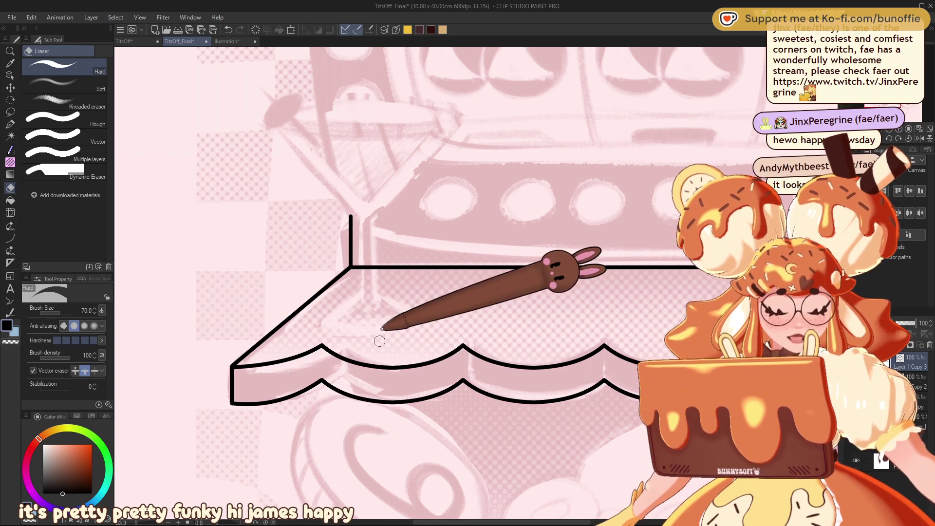
mouse_move(379, 341)
mouse_down()
mouse_move(282, 363)
mouse_move(165, 409)
mouse_move(175, 351)
mouse_move(205, 329)
mouse_move(370, 321)
mouse_move(341, 340)
mouse_up()
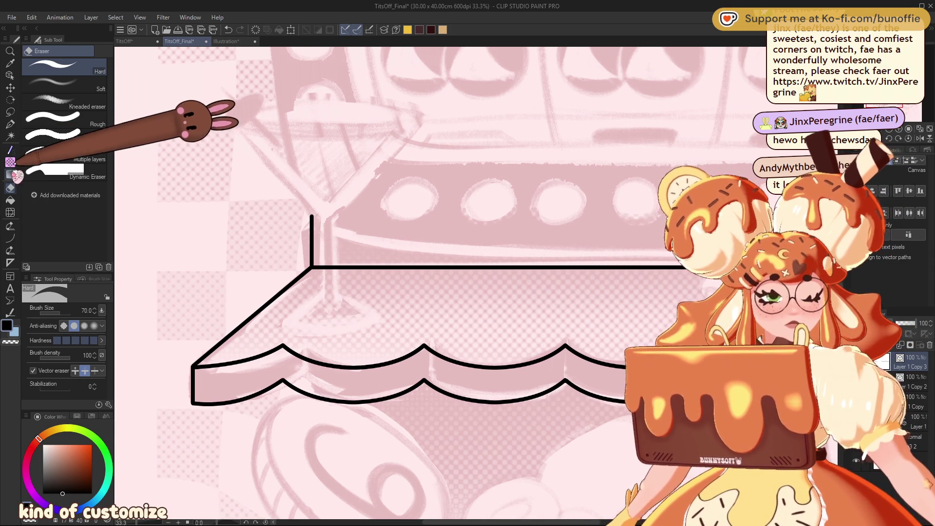
click(10, 237)
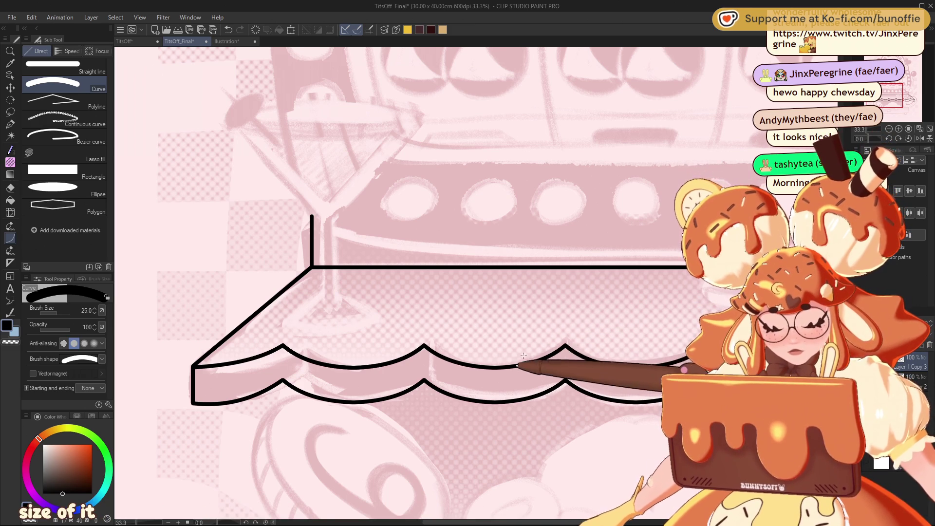
drag(892, 94, 901, 96)
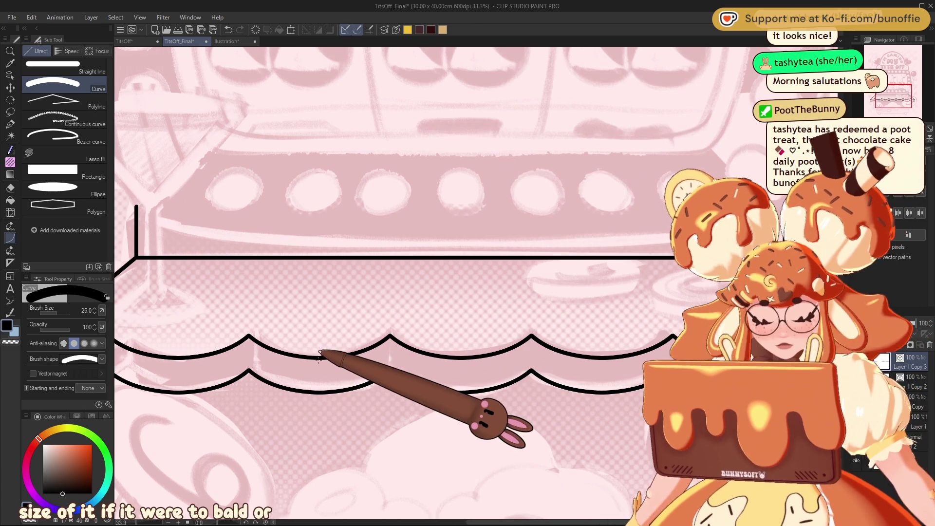
key(bracketright)
key(bracketright)
key(bracketright)
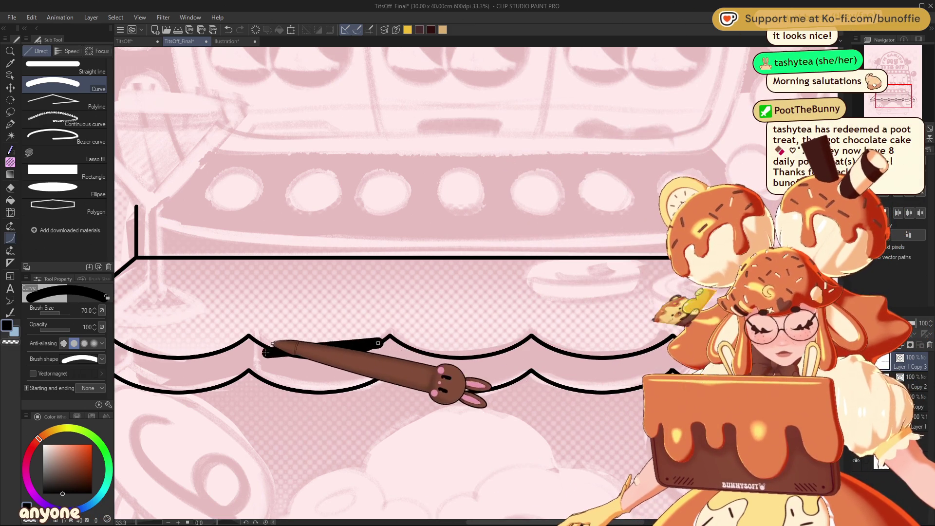
drag(251, 323, 334, 292)
key(Escape)
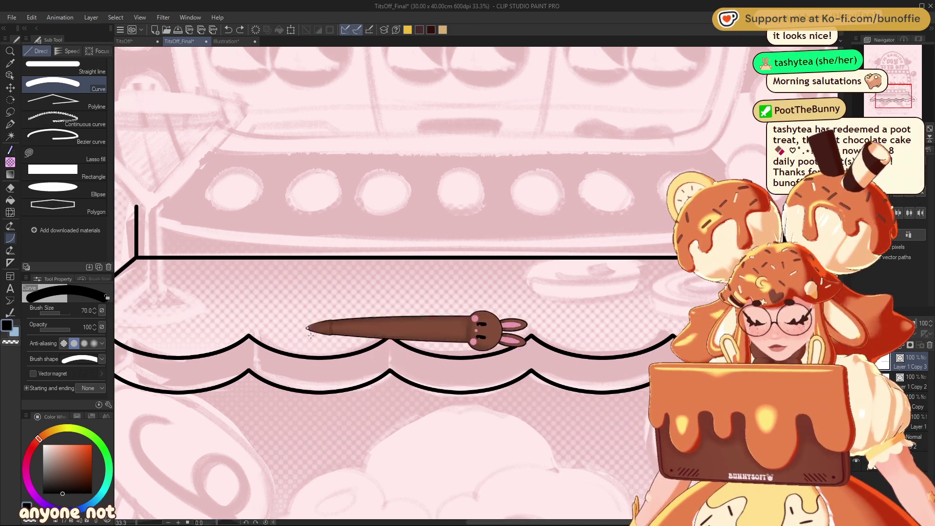
key(e)
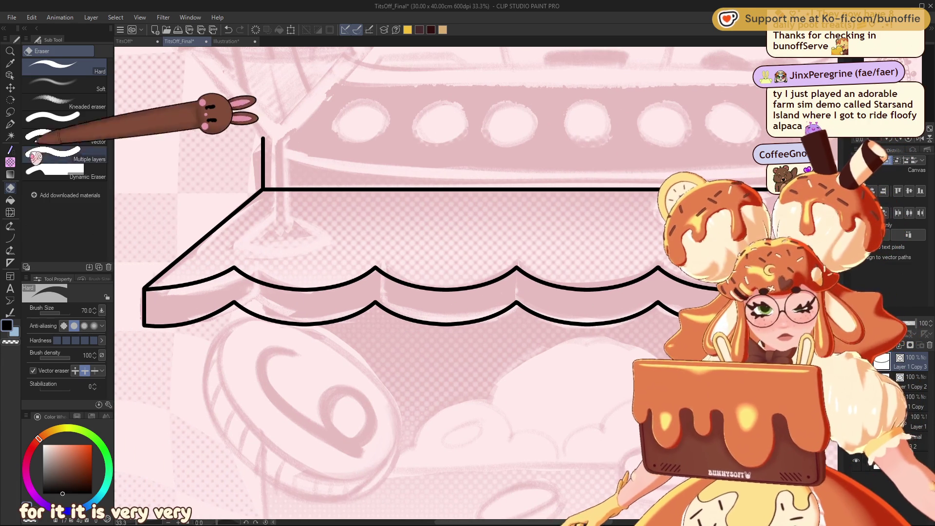
- Draw size-25 straight vertical uprights from the three scallop peaks down to the lower scallop edge
click(10, 239)
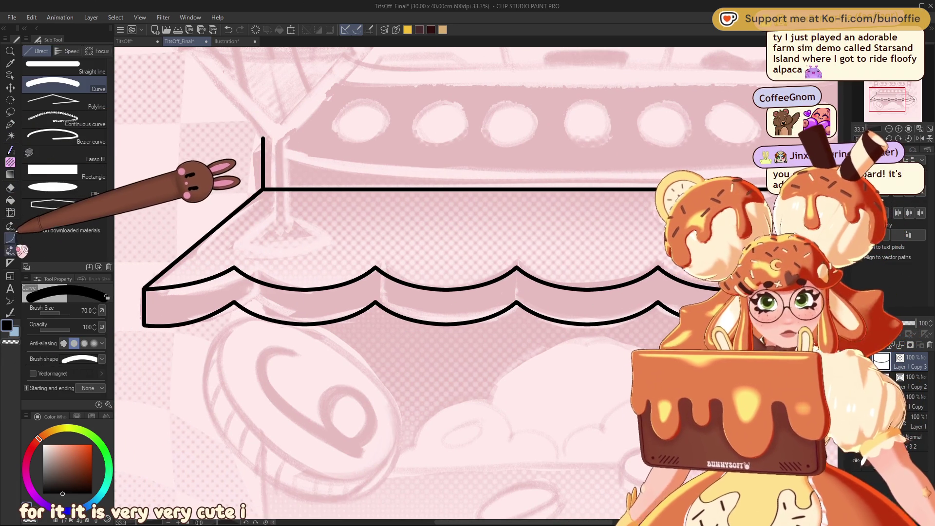
click(83, 60)
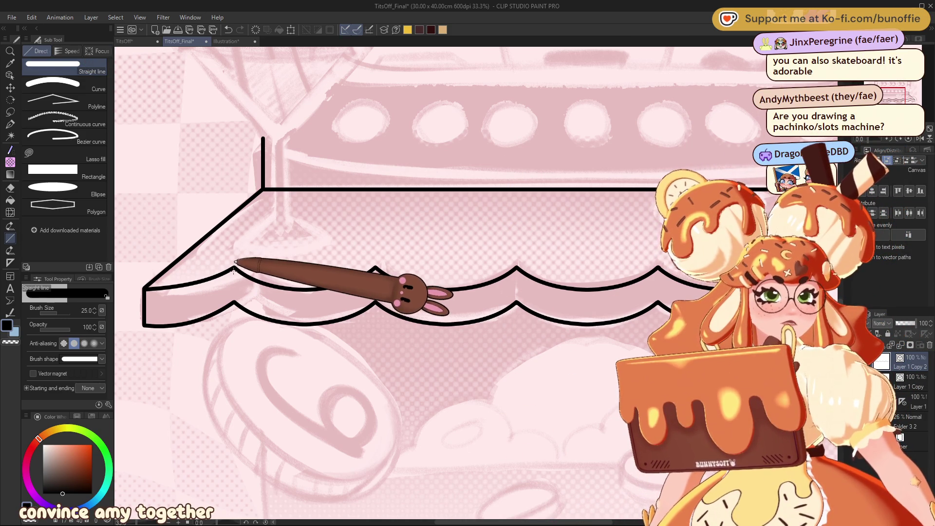
drag(234, 266, 234, 301)
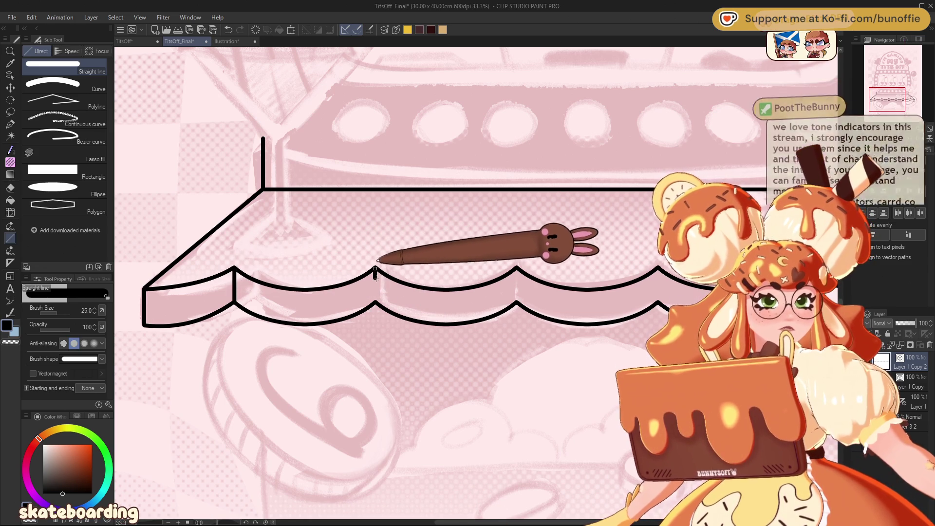
drag(374, 268, 375, 302)
key(ctrl+z)
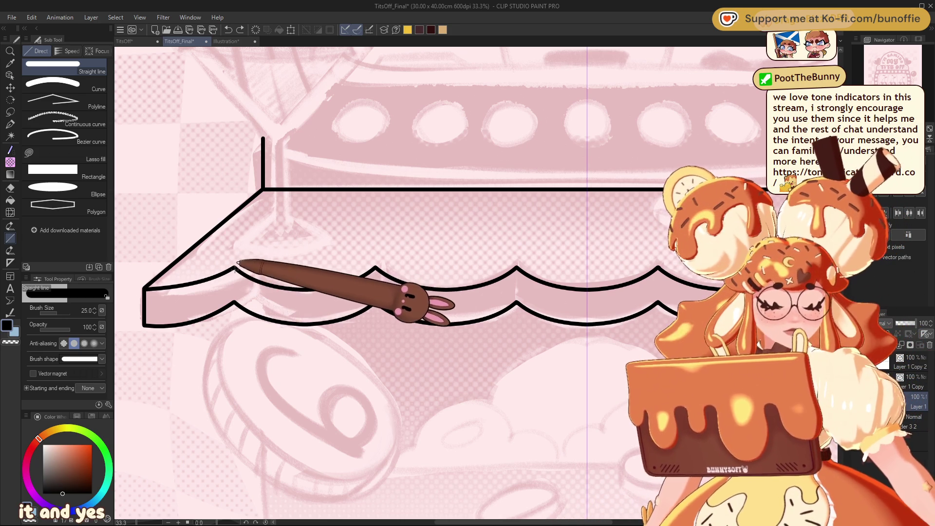
drag(234, 268, 235, 301)
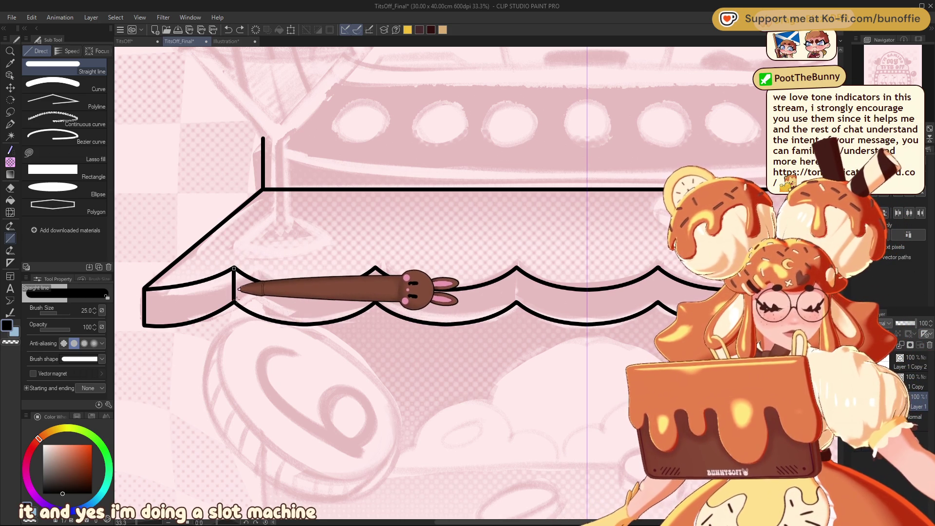
drag(375, 267, 380, 302)
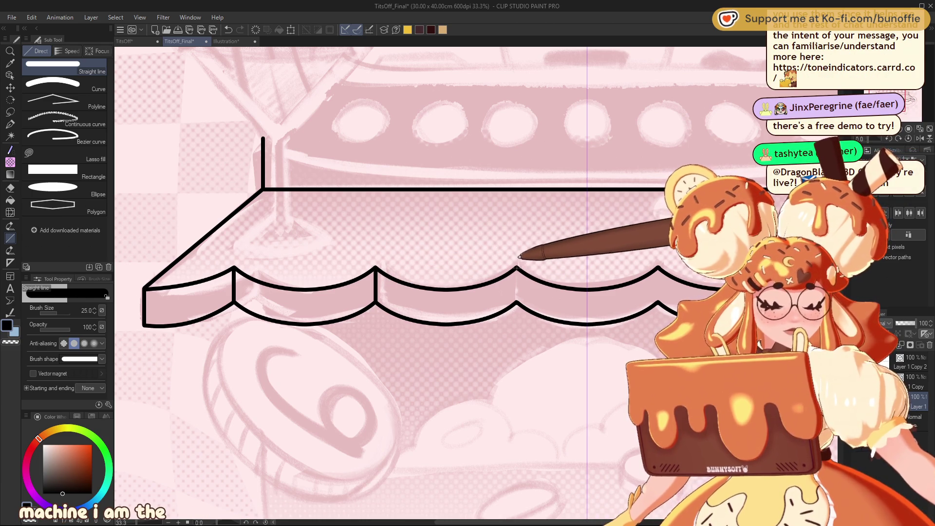
drag(517, 268, 517, 302)
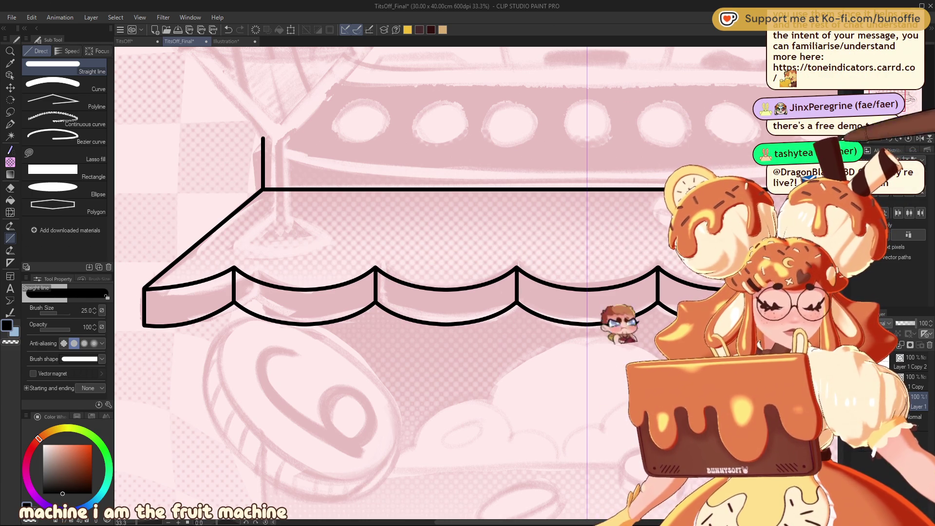
key(ctrl+minus)
key(ctrl+minus)
key(ctrl+minus)
scroll(476, 283, up, 5)
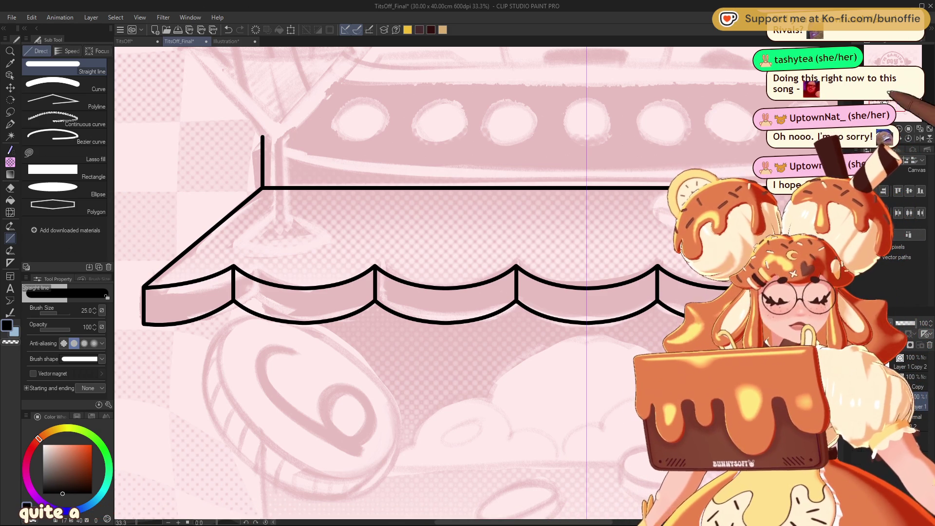
scroll(438, 283, down, 5)
- Draw the cabinet body's side and bottom outline below the awning
scroll(438, 282, up, 2)
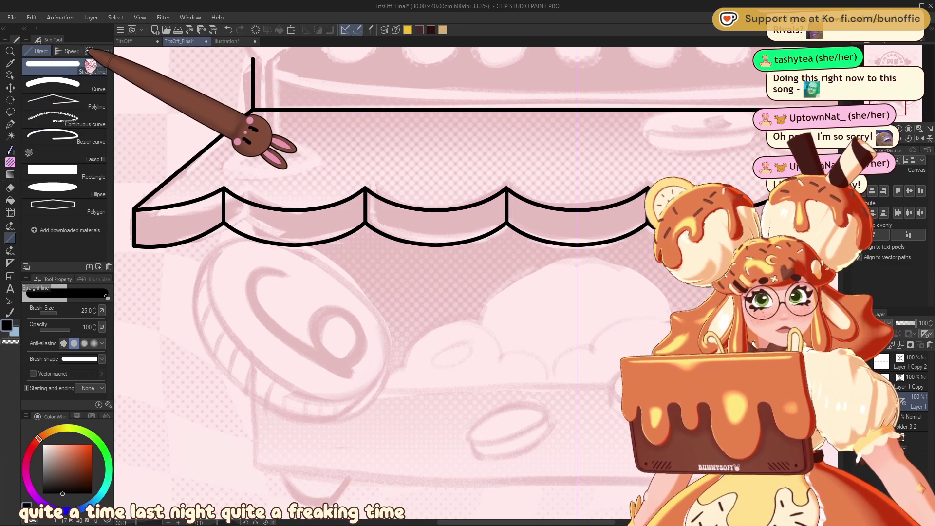
mouse_move(256, 240)
mouse_down()
mouse_move(269, 469)
mouse_move(482, 470)
mouse_move(575, 492)
mouse_up()
mouse_move(438, 292)
mouse_down()
mouse_move(391, 204)
mouse_move(297, 187)
mouse_move(265, 205)
mouse_move(273, 205)
mouse_up()
mouse_move(341, 292)
mouse_down()
mouse_move(406, 263)
mouse_move(445, 273)
mouse_up()
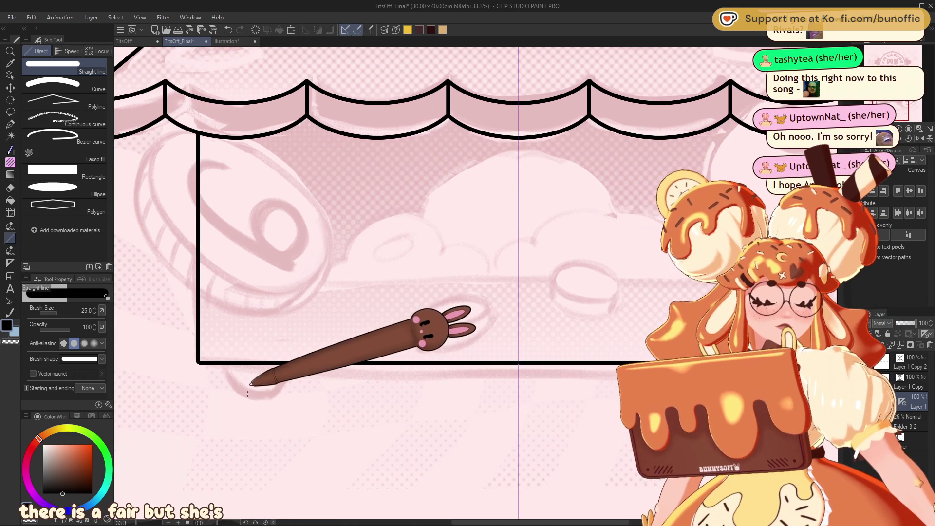
- Add a thinner rounded foot under the body's bottom-left corner with curve and straight strokes
click(77, 86)
drag(240, 392, 271, 391)
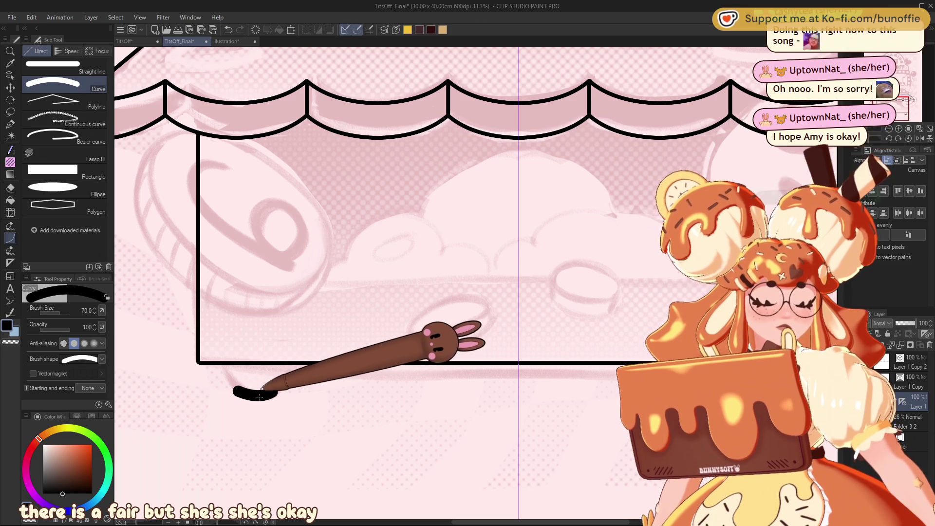
key(ctrl+z)
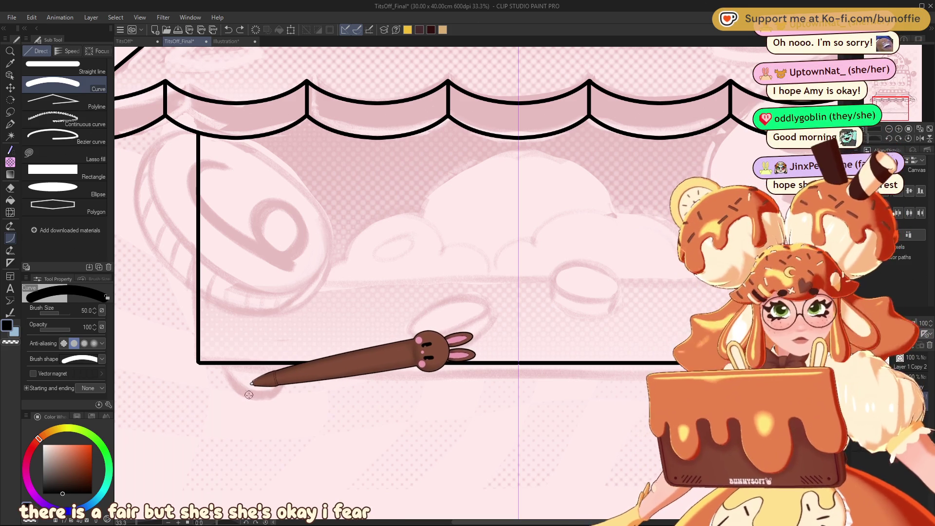
key(bracketleft)
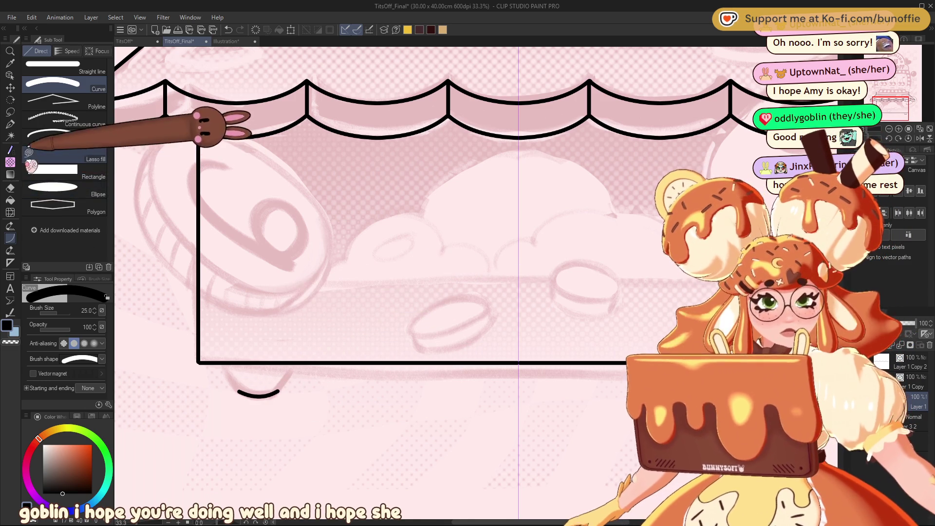
click(54, 63)
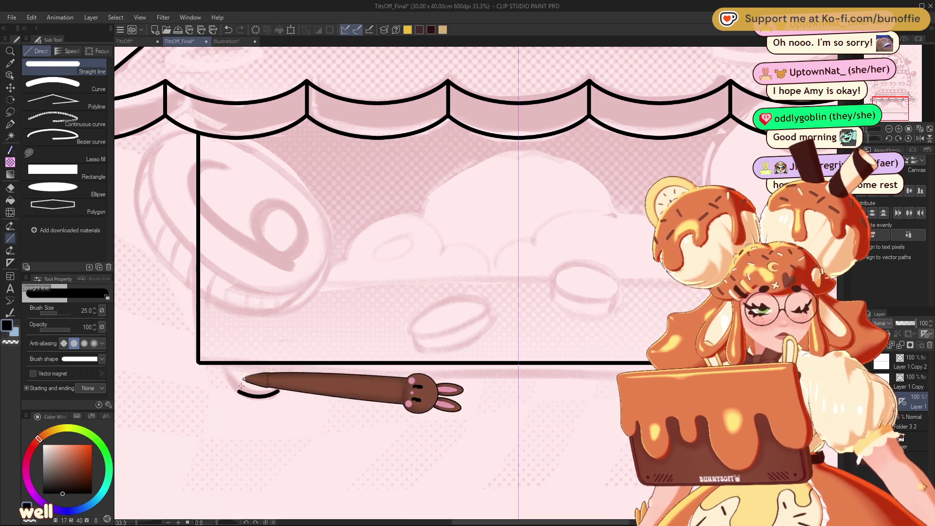
mouse_move(225, 363)
mouse_down()
mouse_move(237, 389)
mouse_move(291, 363)
mouse_up()
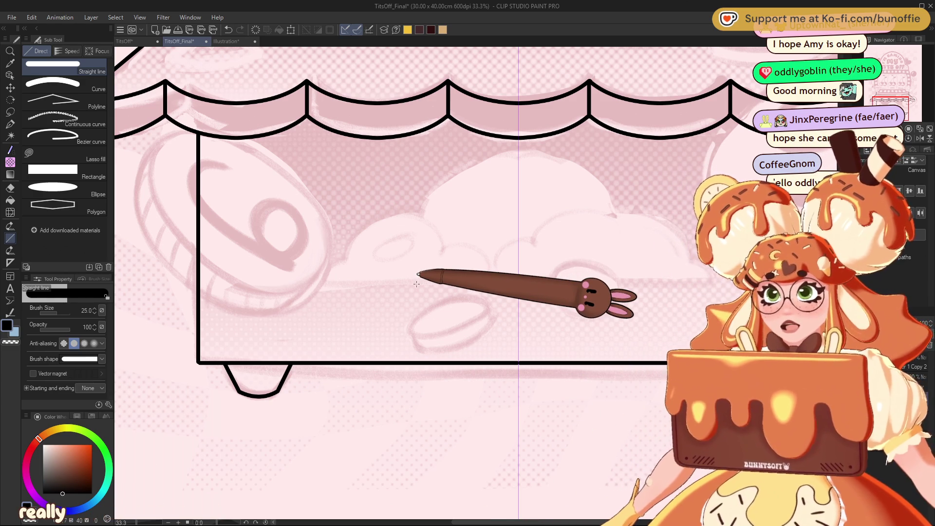
mouse_move(895, 104)
mouse_down()
mouse_move(895, 93)
mouse_move(901, 100)
mouse_up()
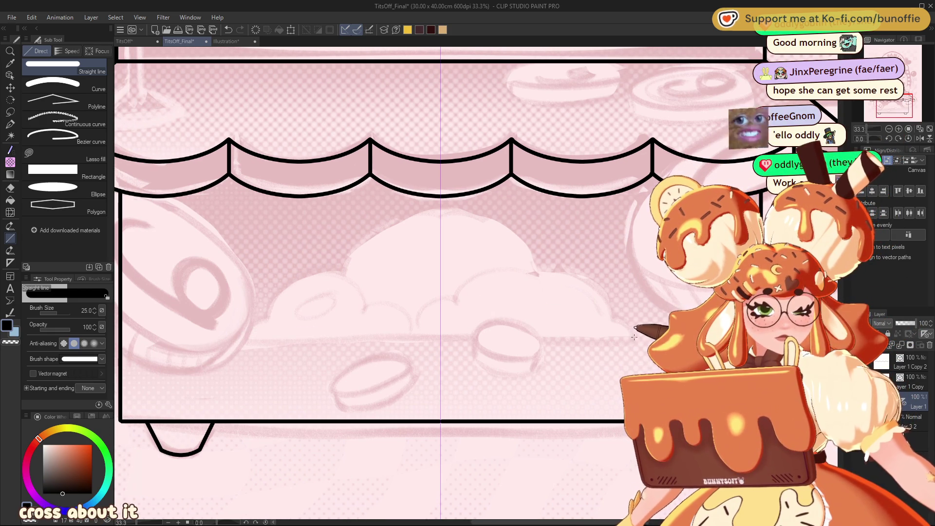
- Draw a horizontal base line and mirrored curved bumps forming a cloud opening in the body
drag(634, 337, 245, 337)
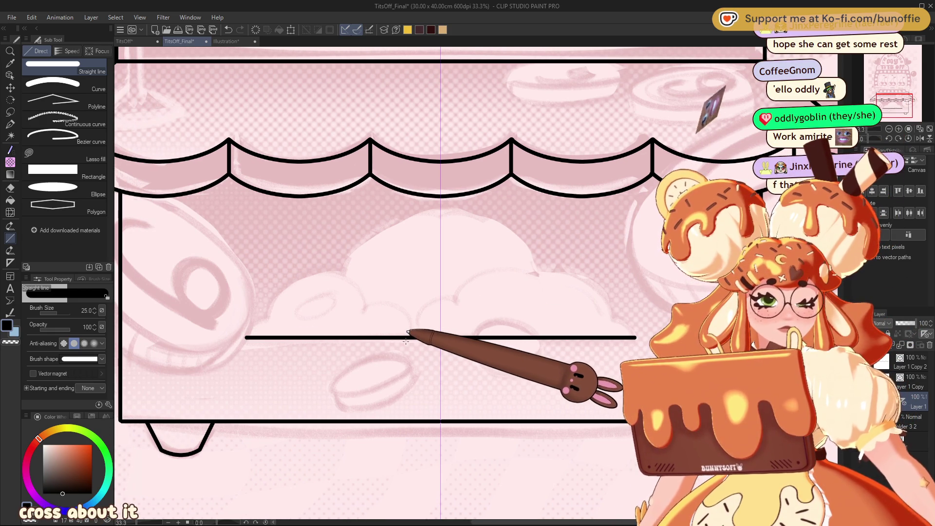
click(55, 84)
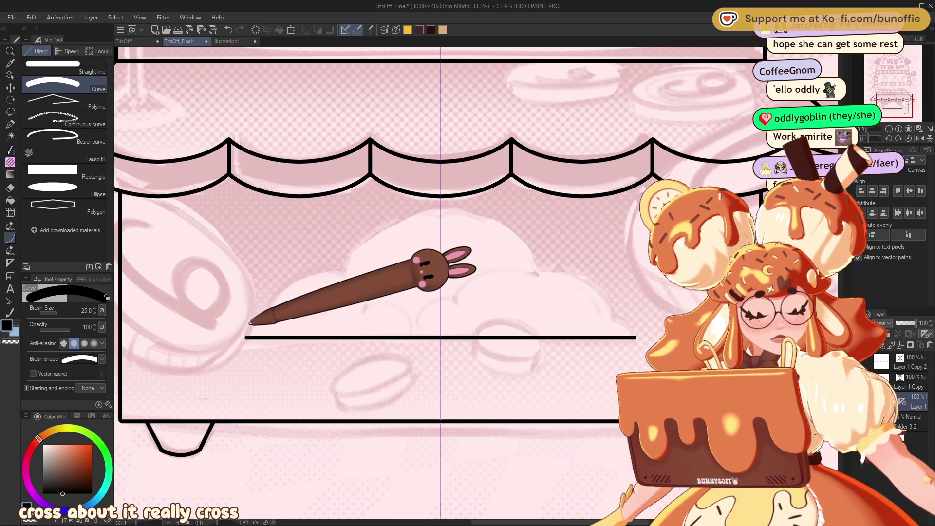
mouse_move(267, 319)
mouse_down()
mouse_move(246, 335)
mouse_move(250, 323)
mouse_move(247, 336)
mouse_move(343, 271)
mouse_up()
click(250, 313)
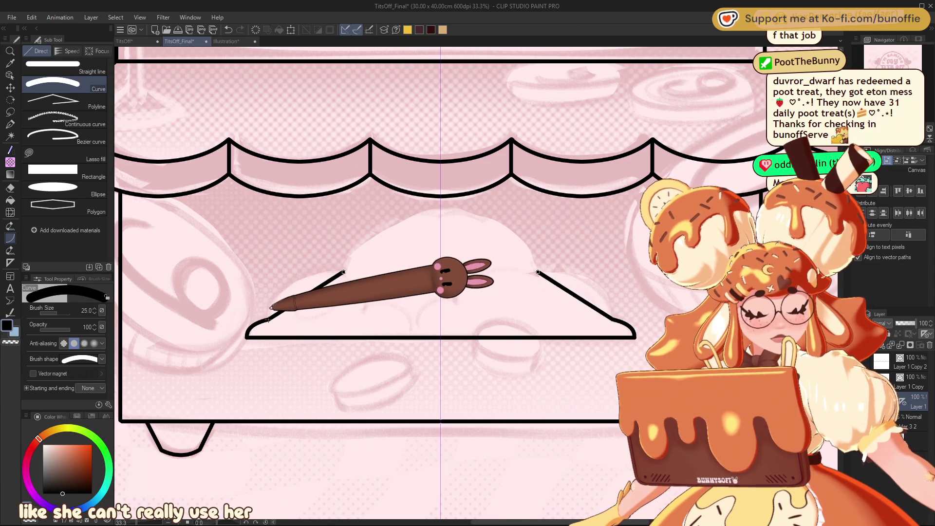
click(290, 259)
mouse_move(343, 271)
mouse_down()
mouse_move(469, 223)
mouse_move(440, 209)
mouse_up()
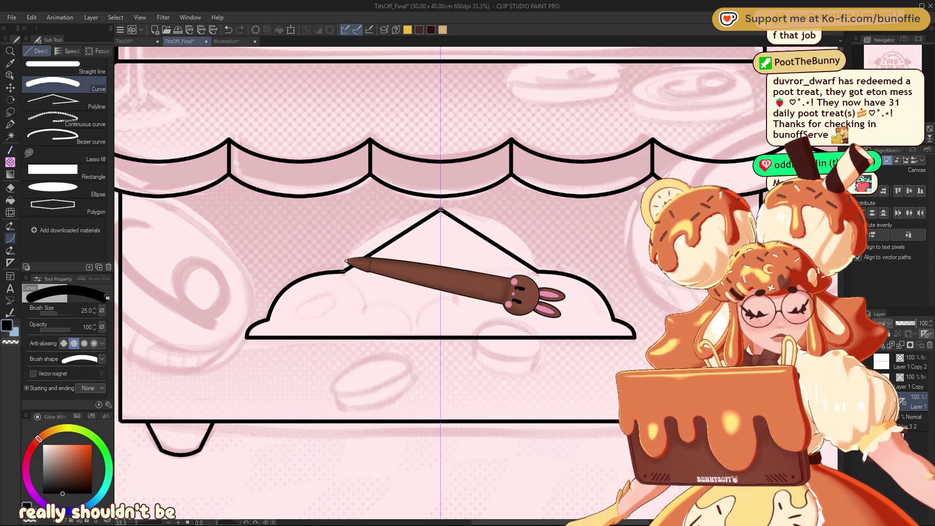
click(364, 211)
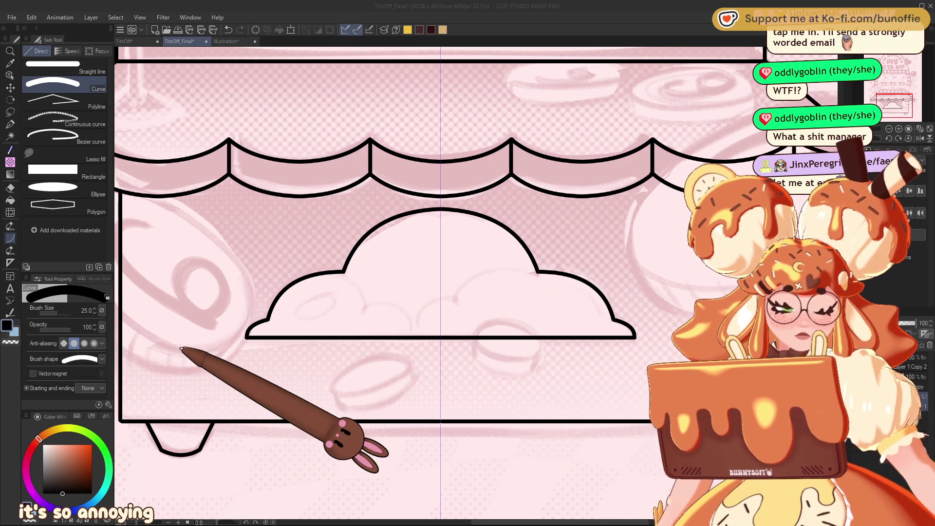
click(892, 103)
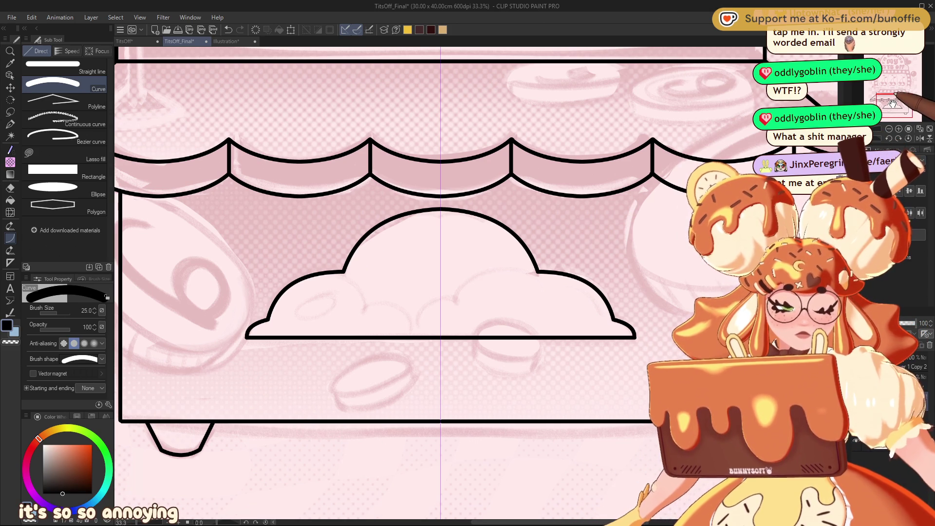
mouse_move(892, 104)
mouse_down()
mouse_move(886, 81)
mouse_move(921, 85)
mouse_move(891, 93)
mouse_move(897, 79)
mouse_up()
- Create a symmetrical ruler over the reel window and move it down to the reels' centre
scroll(886, 80, down, 3)
scroll(891, 82, up, 2)
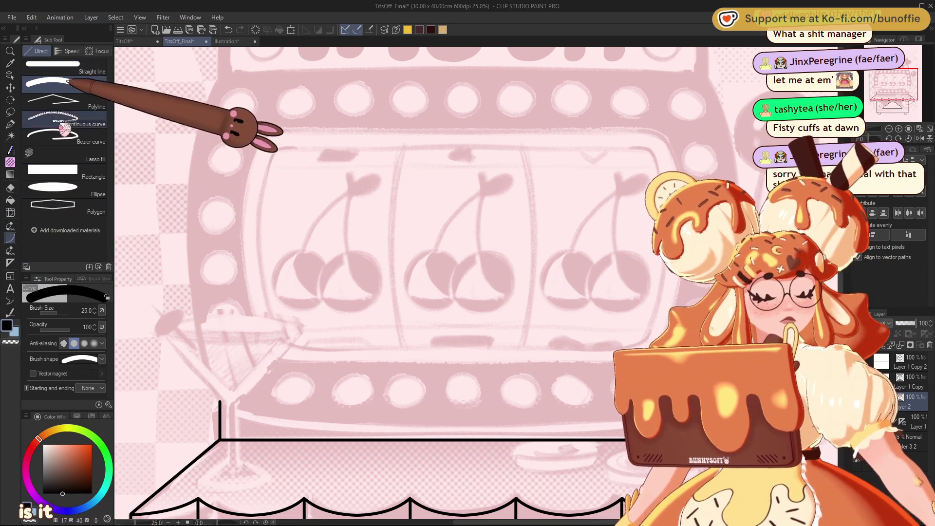
click(10, 263)
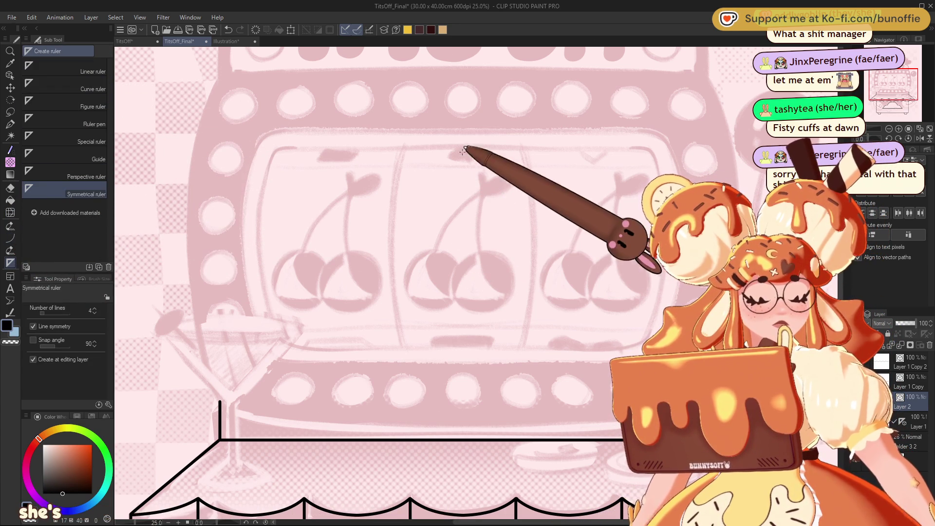
drag(463, 113, 462, 252)
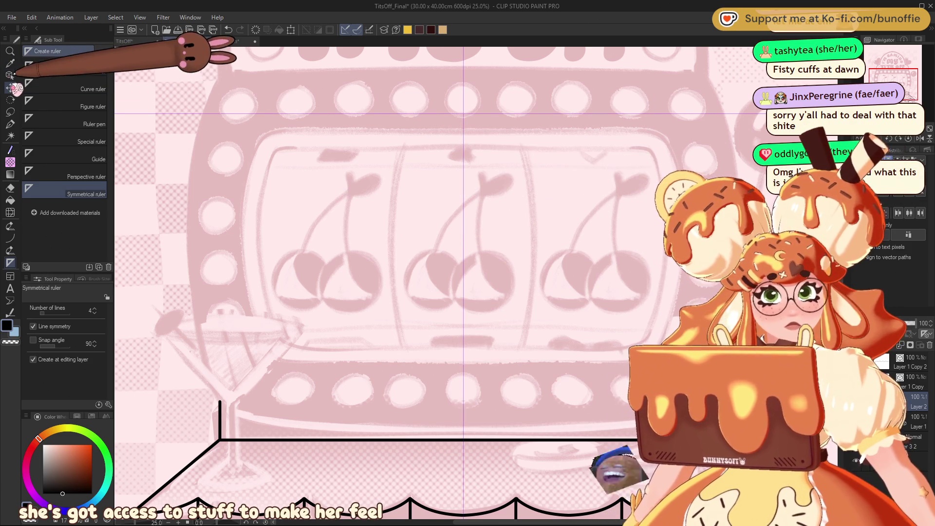
click(10, 75)
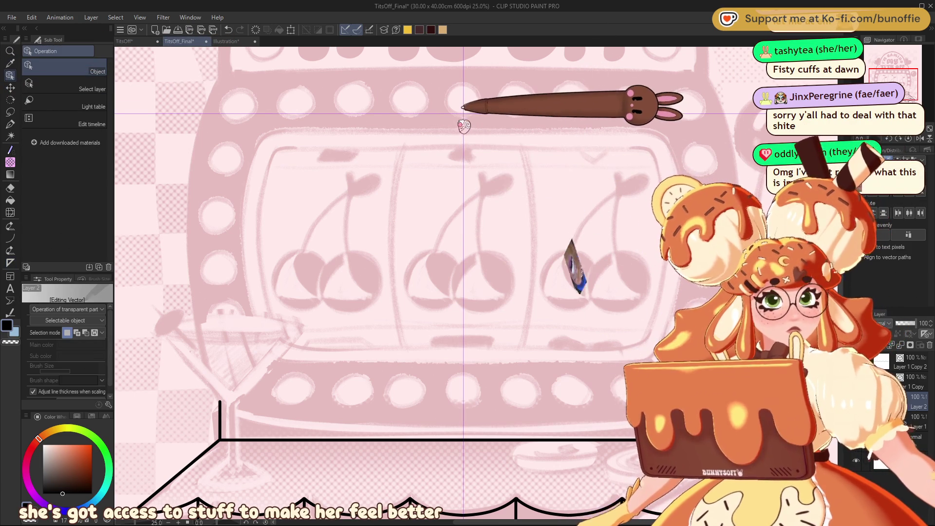
mouse_move(463, 123)
mouse_down()
mouse_move(476, 135)
mouse_move(479, 248)
mouse_up()
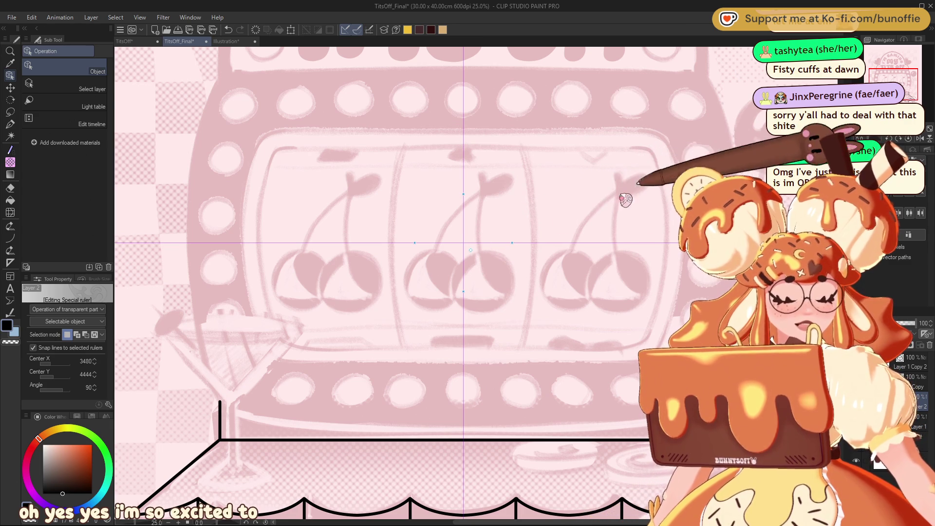
click(10, 150)
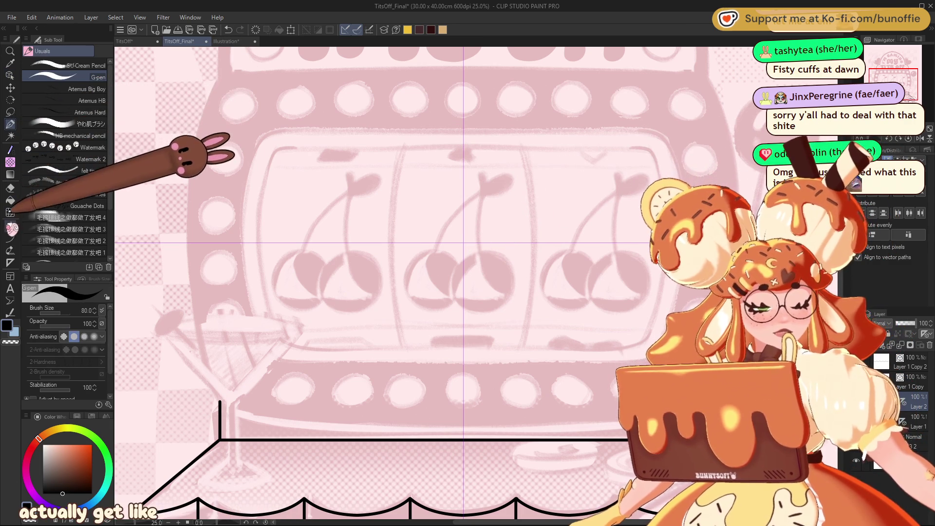
- Draw bold mirrored outward-bowing curves for the upper cabinet's sides around the reels
click(10, 213)
drag(222, 74, 186, 233)
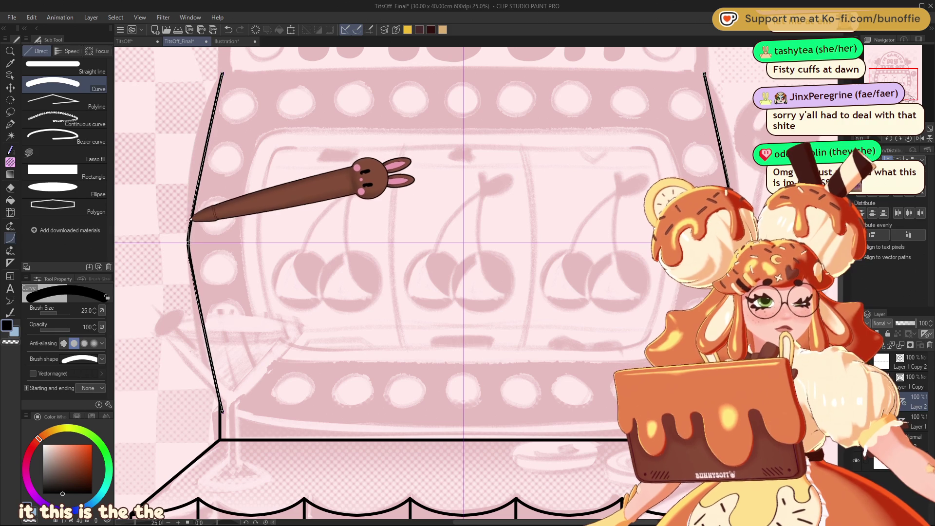
click(193, 129)
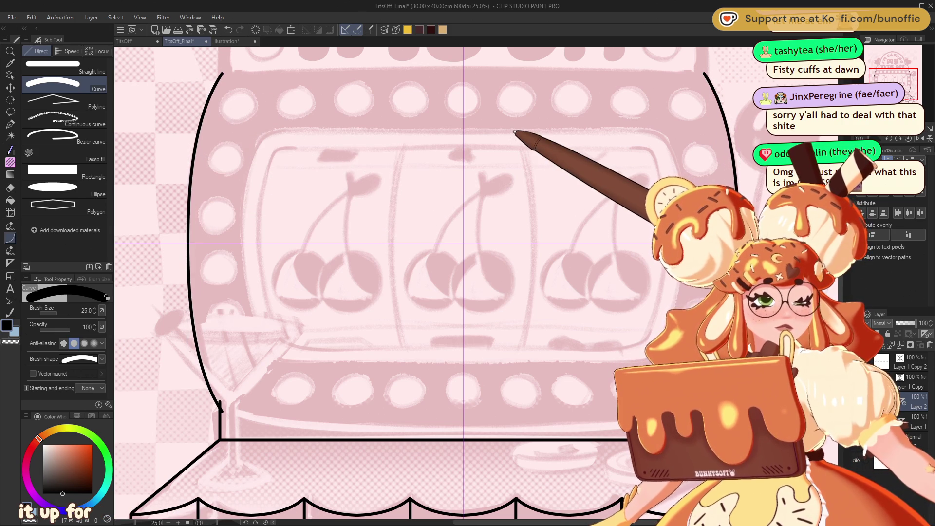
key(ctrl+minus)
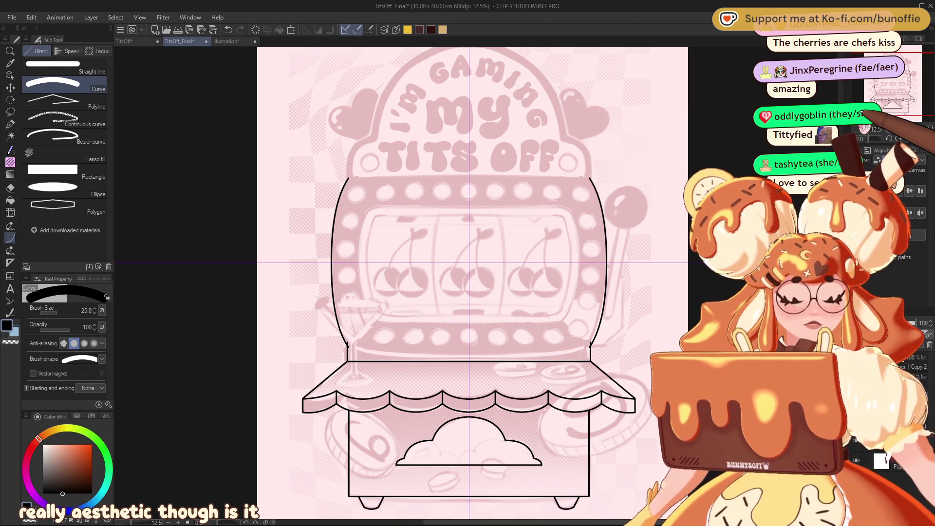
scroll(469, 263, up, 3)
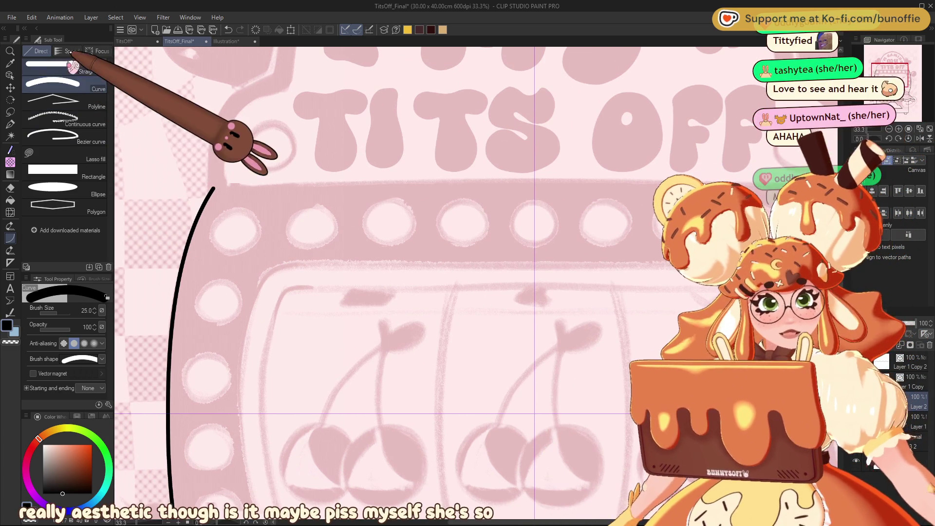
- Join the tops of the cabinet sides with a gently bent curve instead of a straight line
click(63, 67)
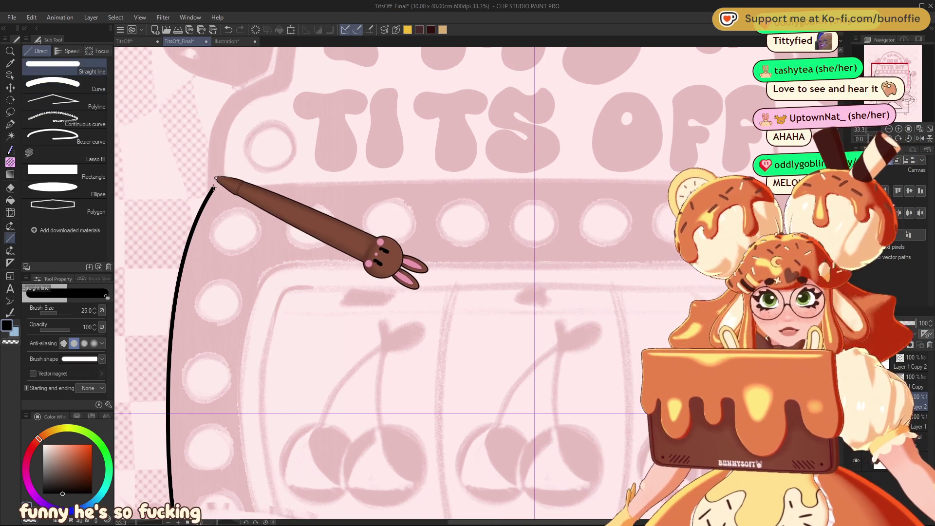
drag(213, 189, 682, 189)
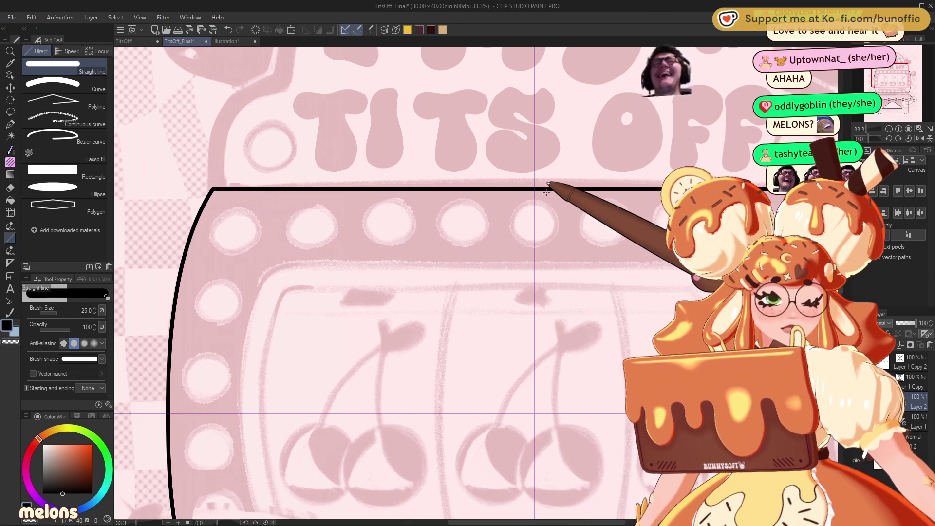
key(ctrl+z)
click(80, 84)
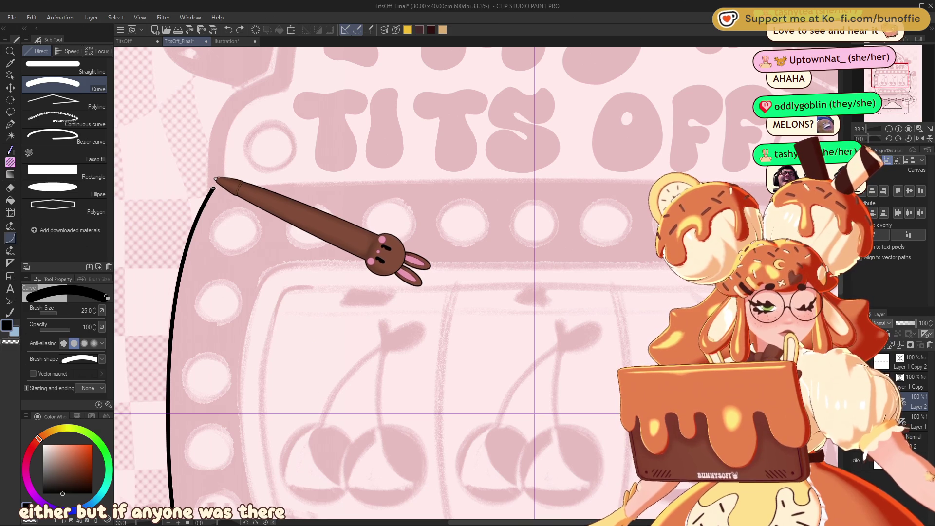
mouse_move(215, 189)
mouse_down()
mouse_move(547, 179)
mouse_move(779, 185)
mouse_up()
click(535, 179)
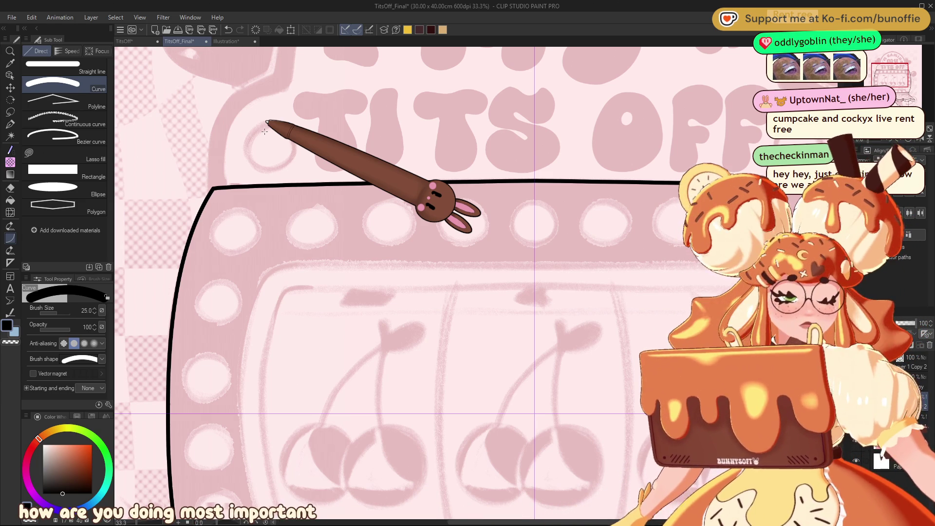
drag(891, 71, 892, 80)
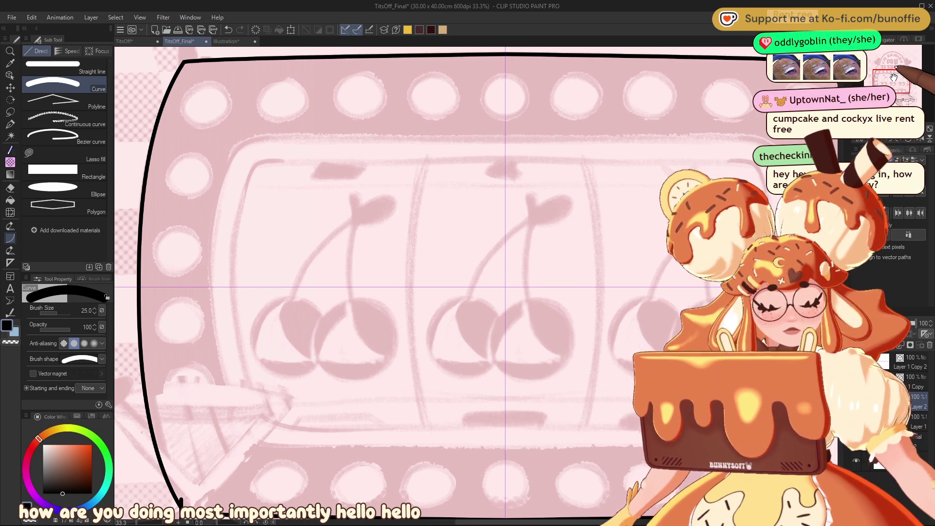
- Add mirrored rounded corner arcs for the inner screen frame, discarding trial side curves
drag(268, 138, 231, 161)
click(237, 143)
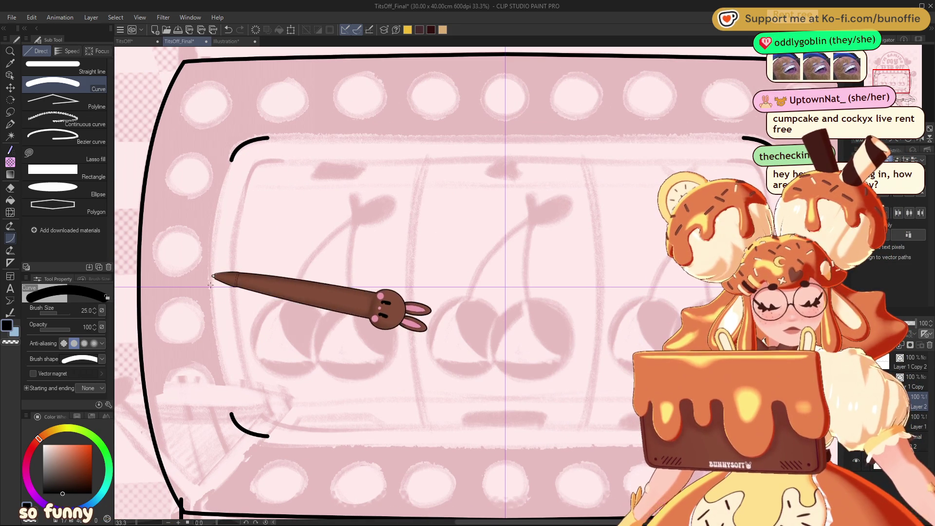
drag(209, 285, 234, 156)
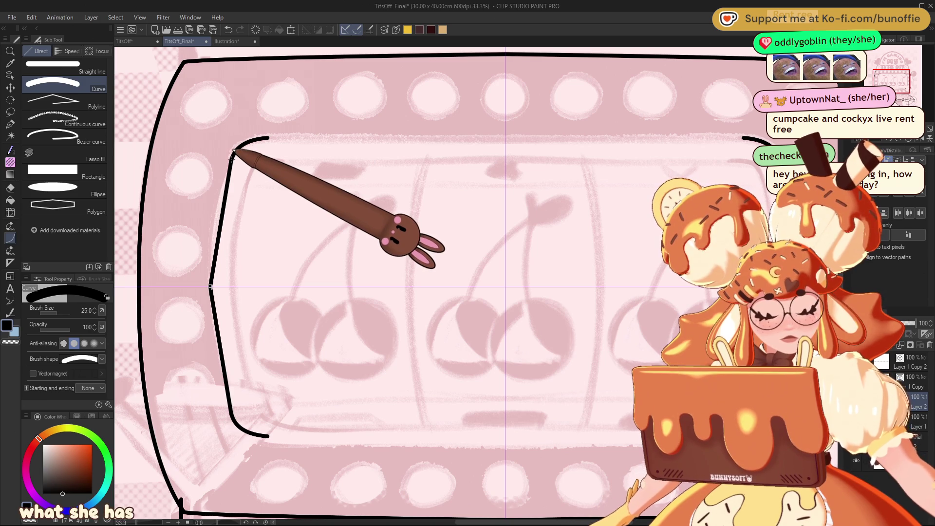
click(211, 214)
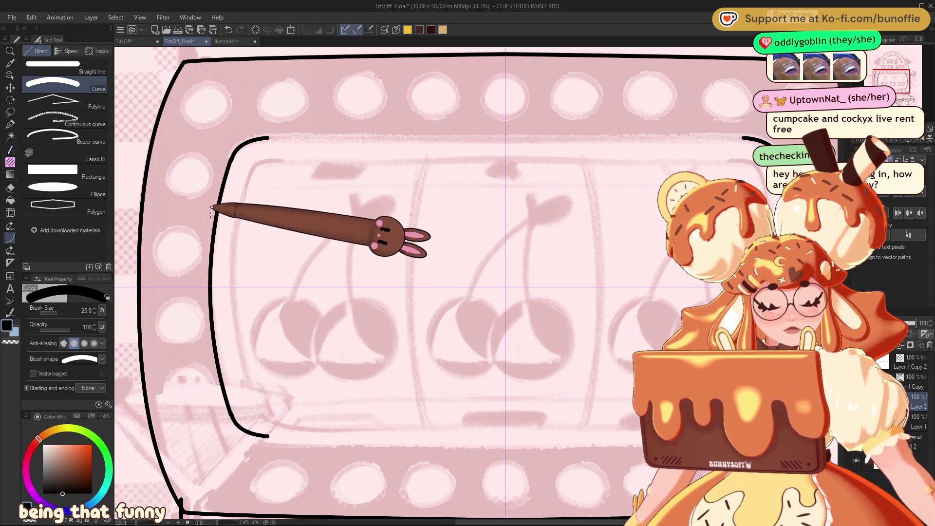
key(ctrl+z)
drag(210, 288, 231, 411)
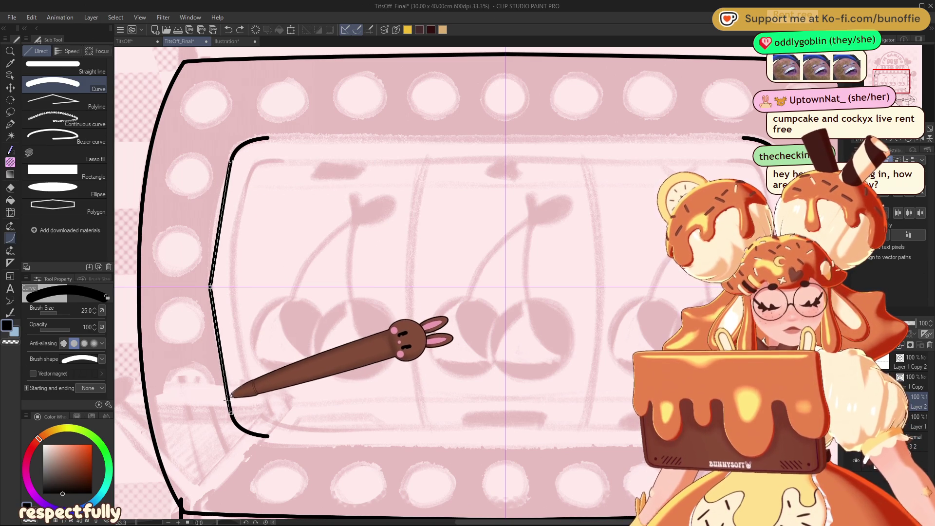
click(211, 331)
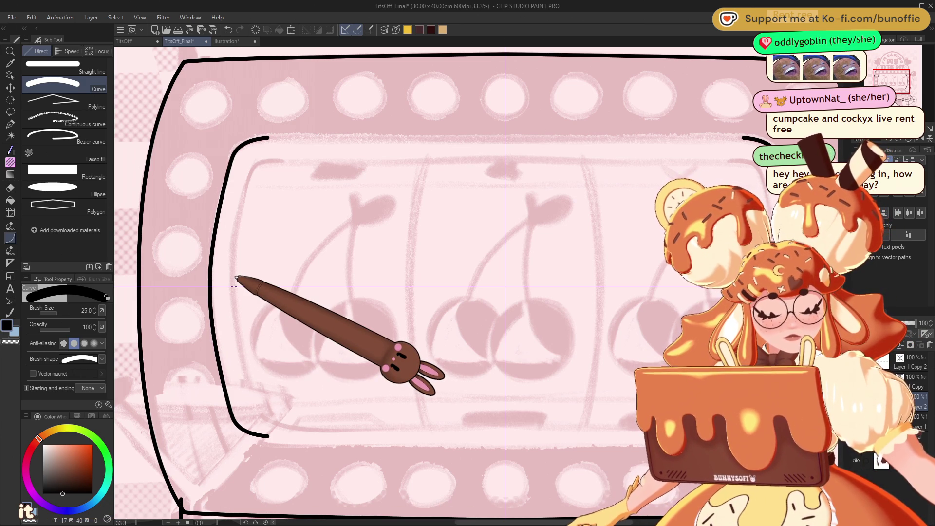
key(ctrl+z)
key(ctrl+z)
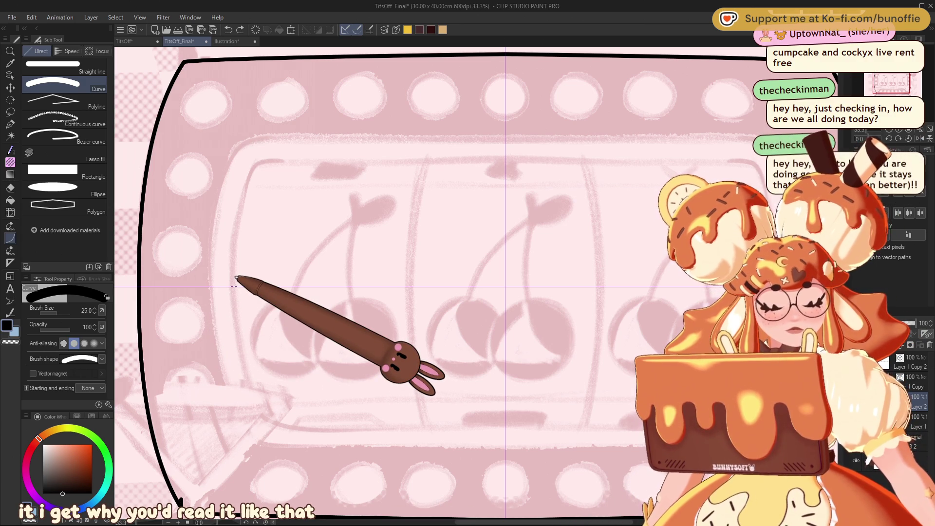
- Try a freehand size-25 G-pen stroke for the inner frame's left side, then undo it
click(10, 124)
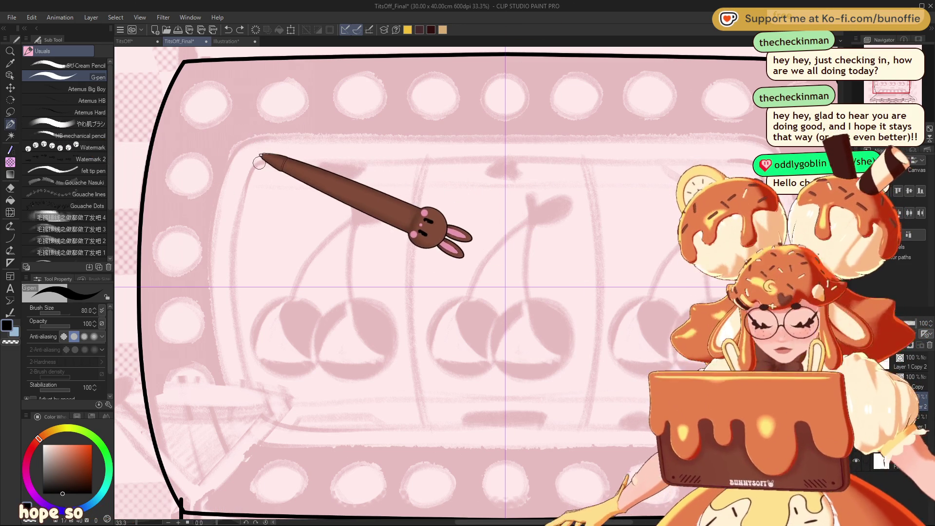
key(bracketleft)
key(bracketleft)
key(bracketleft)
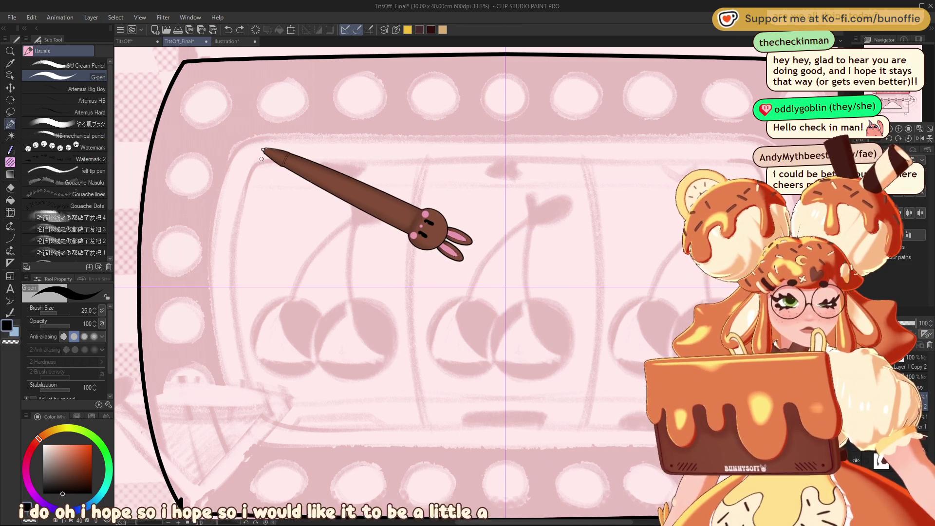
mouse_move(281, 136)
mouse_down()
mouse_move(226, 181)
mouse_move(215, 333)
mouse_up()
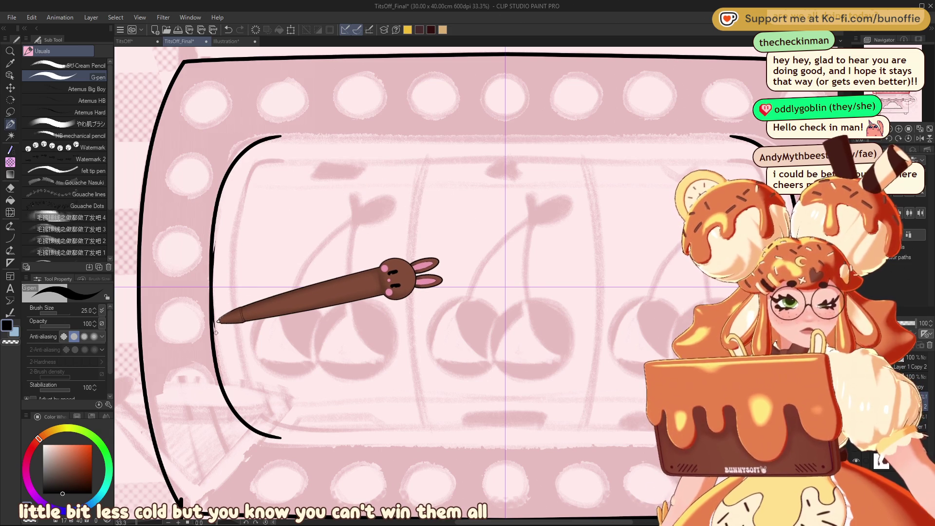
key(ctrl+z)
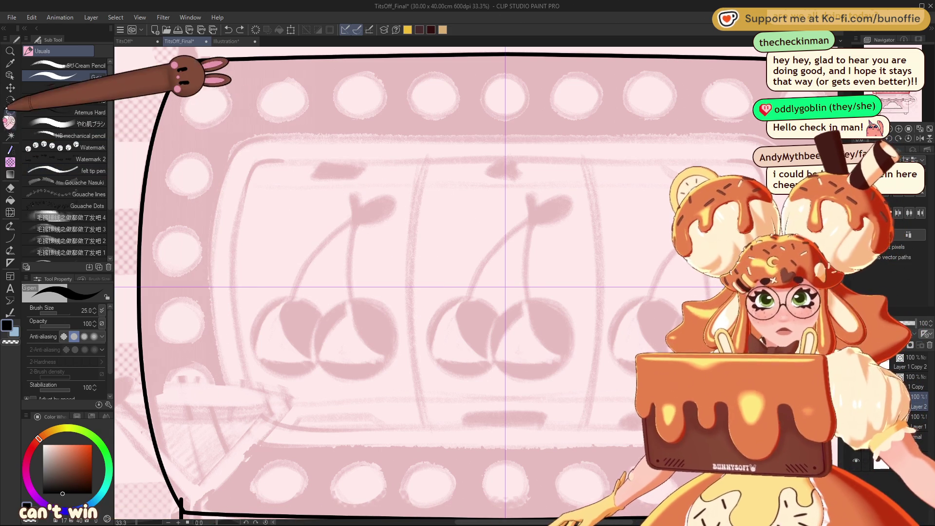
- Draw mirrored straight horizontal lines above and below the reels
click(11, 225)
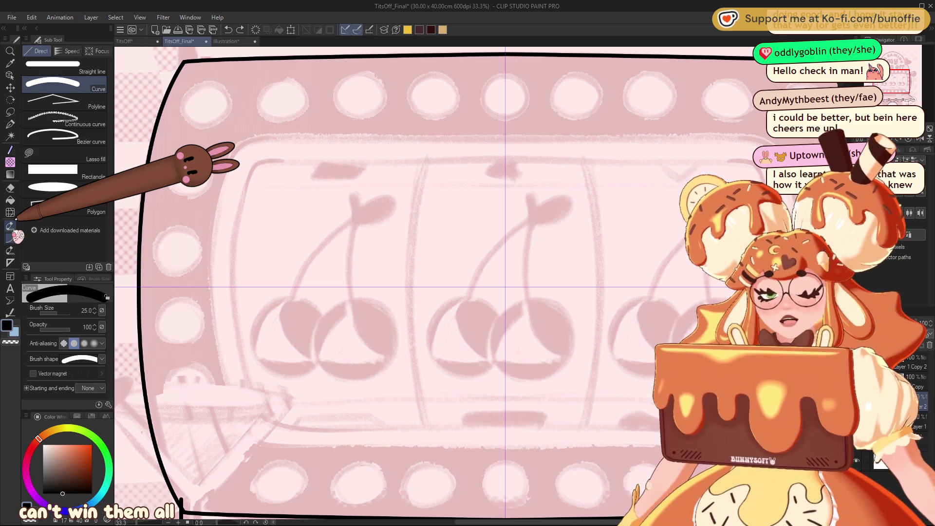
click(54, 67)
drag(269, 139, 505, 138)
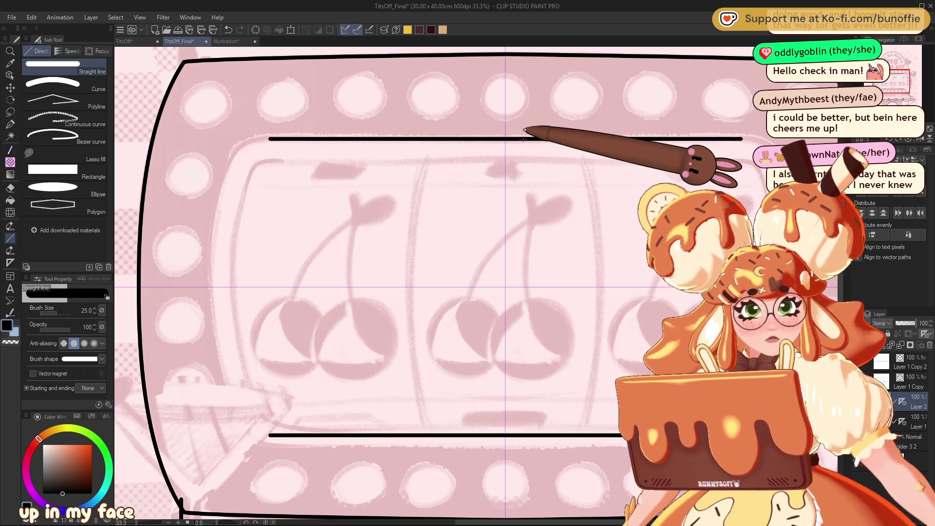
key(ctrl+minus)
key(ctrl+minus)
key(ctrl+minus)
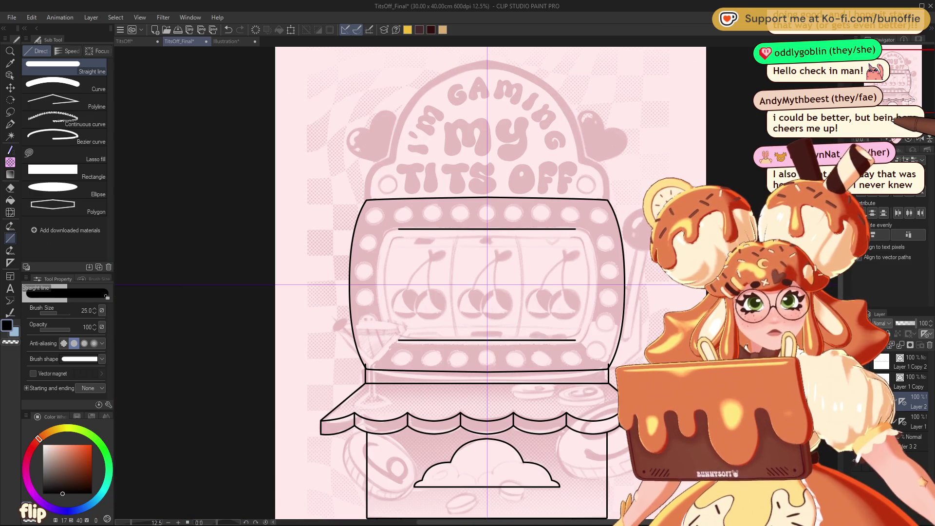
key(ctrl+plus)
key(ctrl+plus)
key(ctrl+z)
drag(319, 170, 533, 182)
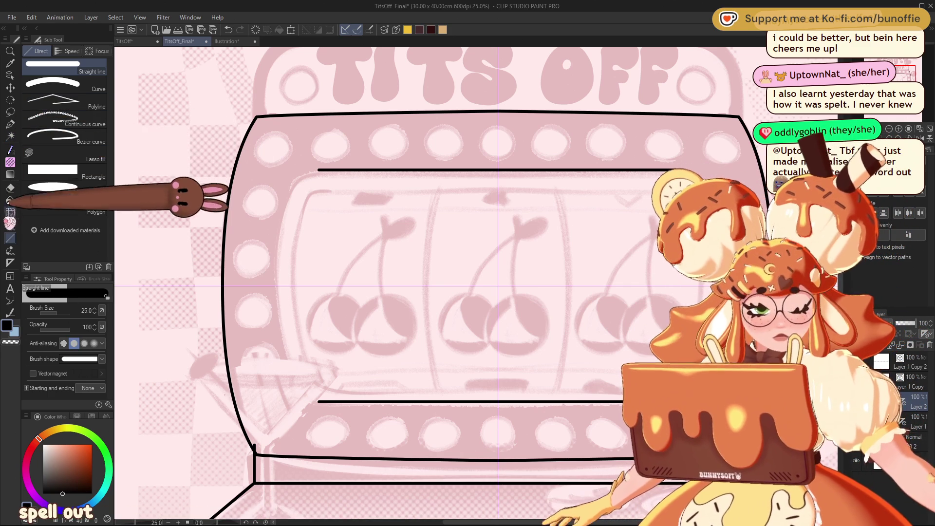
click(95, 78)
- Draw mirrored rounded top corners for the inner screen frame
drag(294, 185, 314, 166)
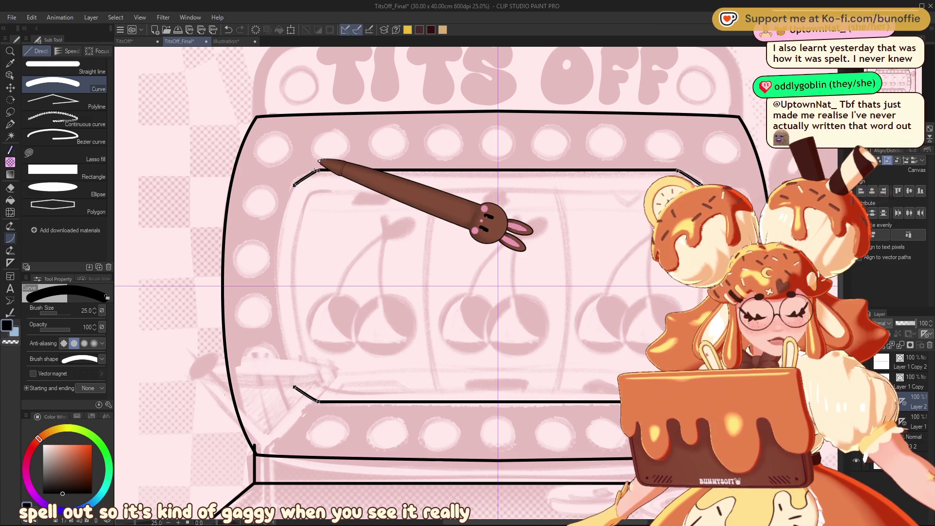
click(306, 159)
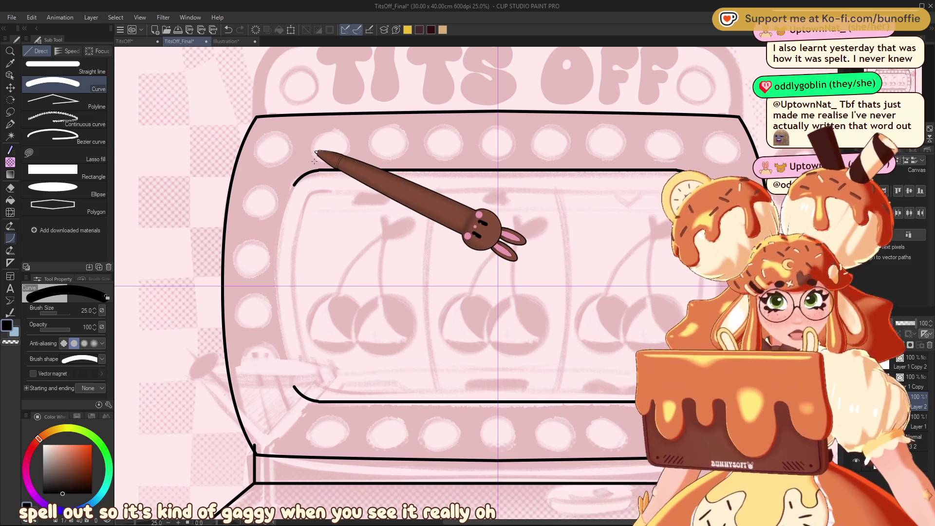
scroll(336, 269, up, 3)
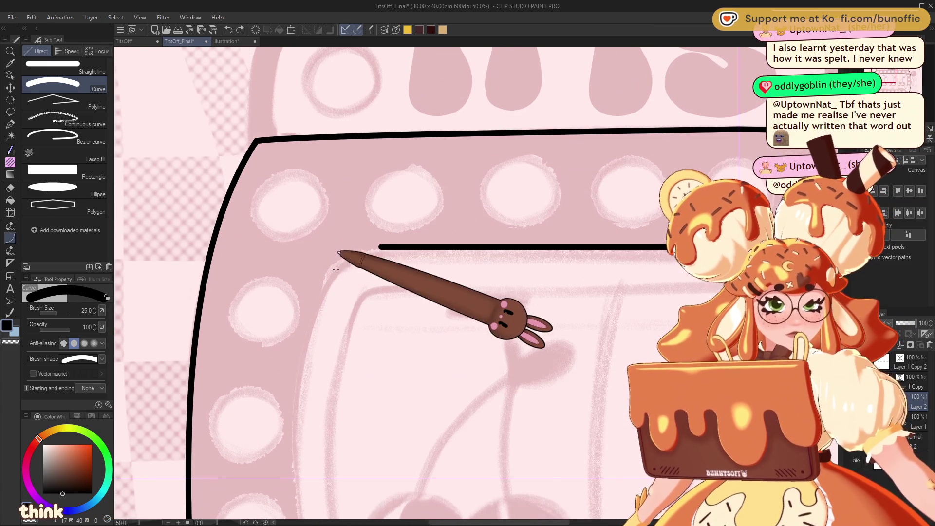
drag(336, 269, 378, 248)
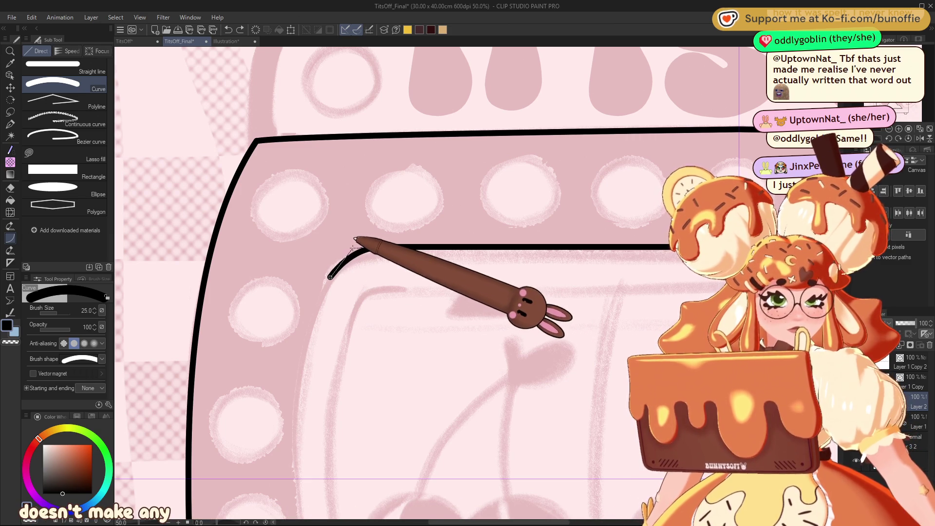
click(361, 239)
- Extend the inner frame's curved sides downward to close the screen around the cherry reels
drag(889, 73, 891, 78)
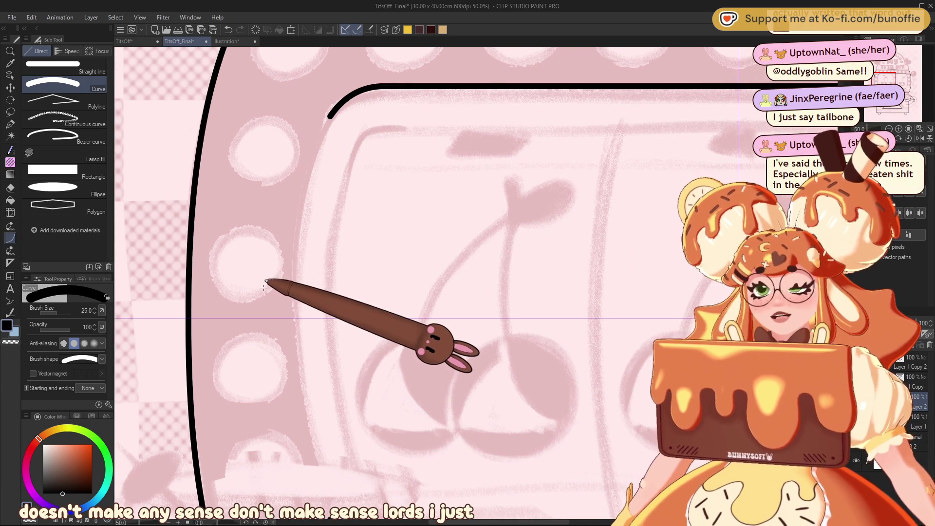
drag(332, 115, 332, 517)
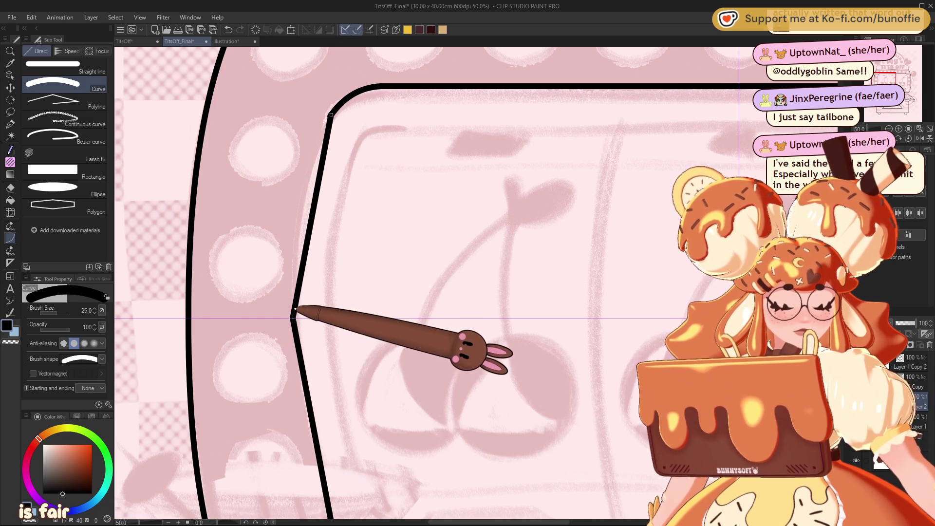
click(290, 262)
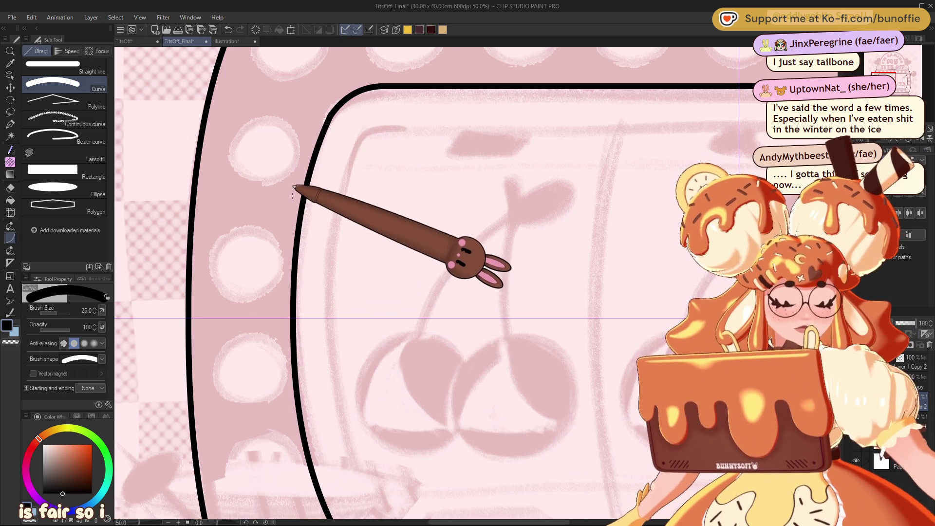
key(ctrl+minus)
key(ctrl+minus)
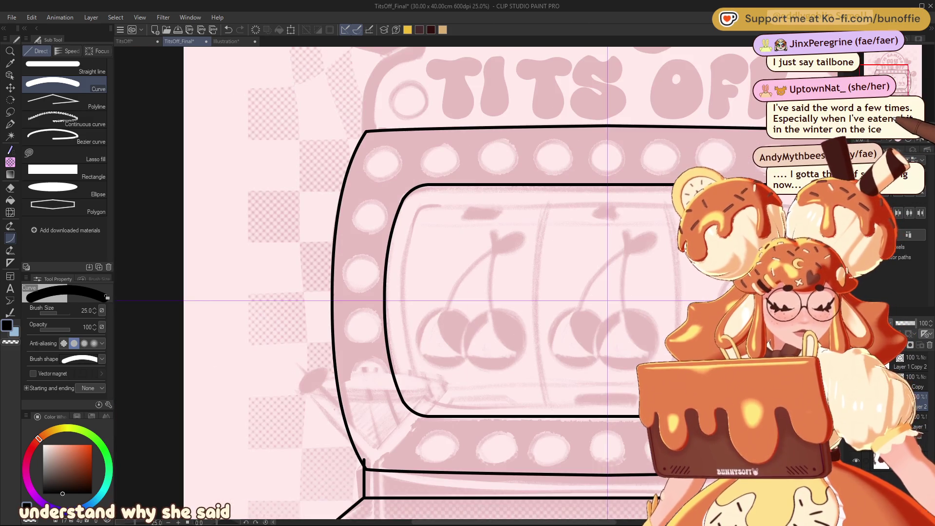
drag(908, 72, 909, 80)
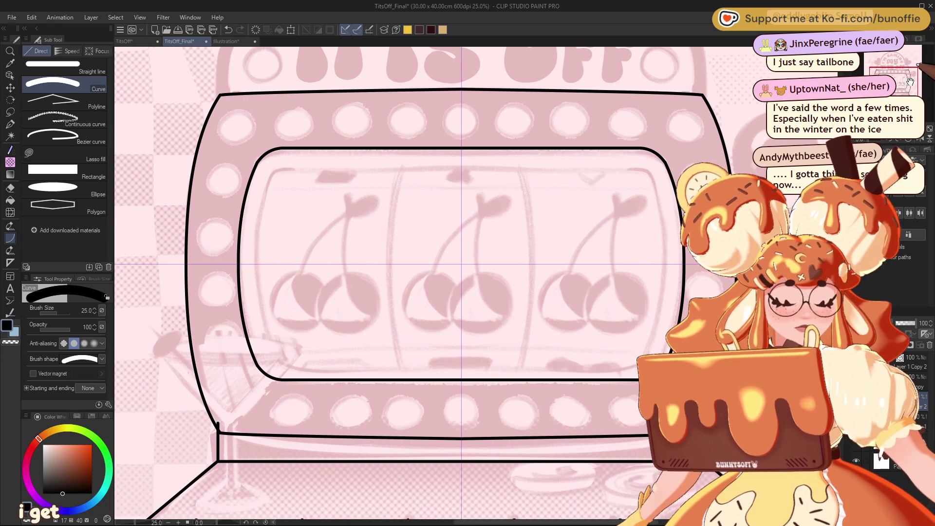
- Lasso-select the area around the inner screen frame
key(m)
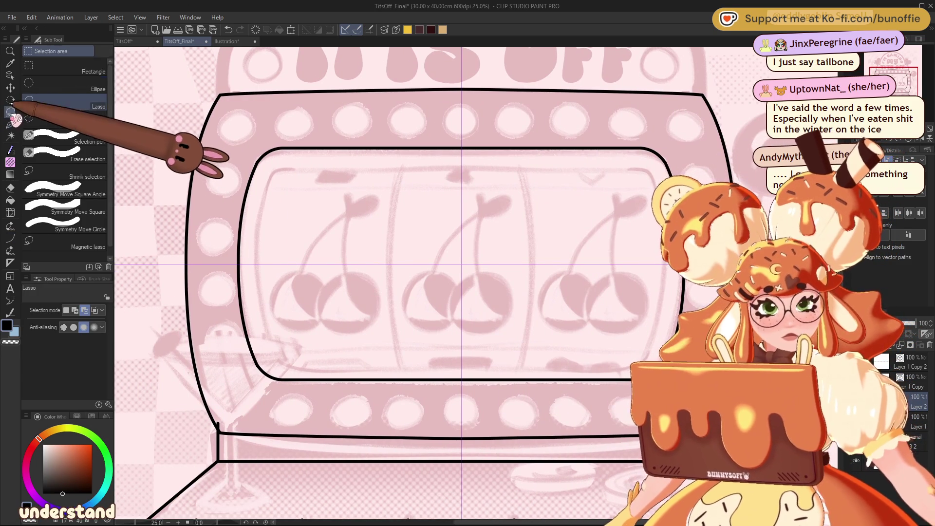
drag(456, 122, 226, 220)
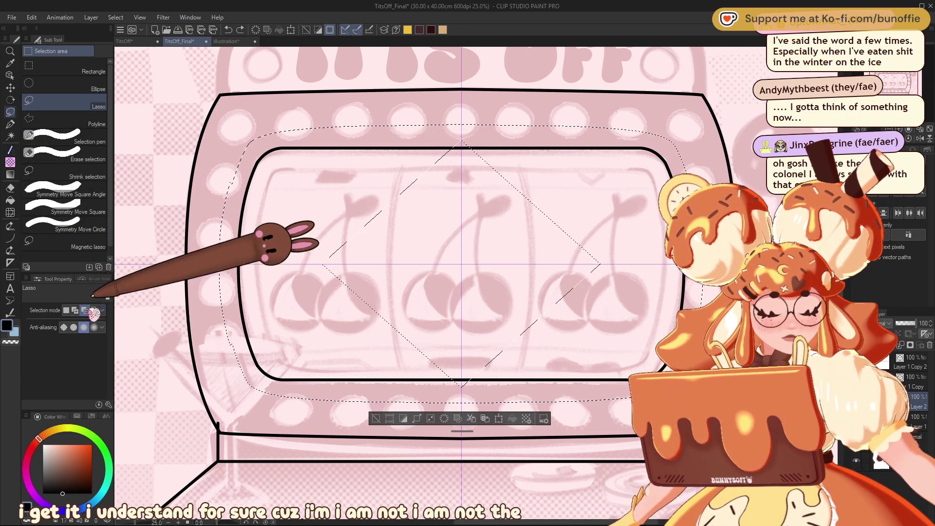
drag(608, 200, 315, 195)
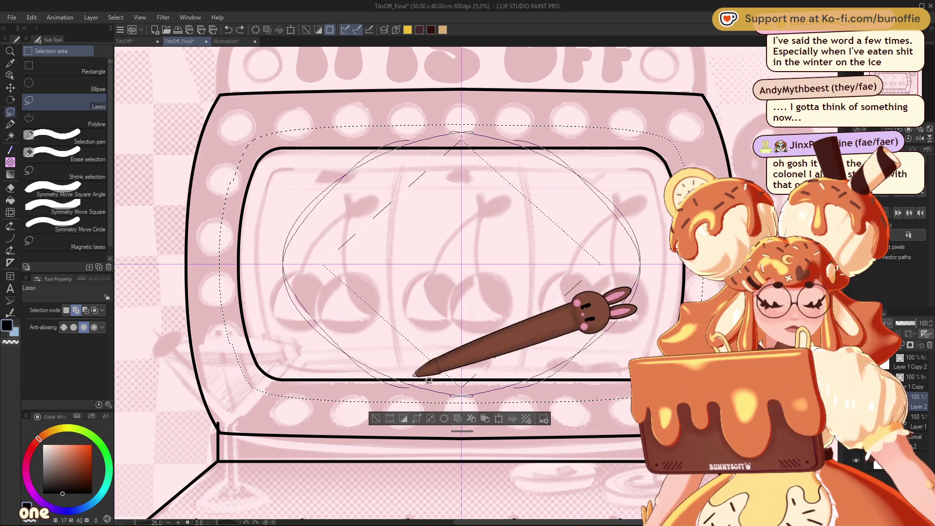
drag(480, 176, 492, 362)
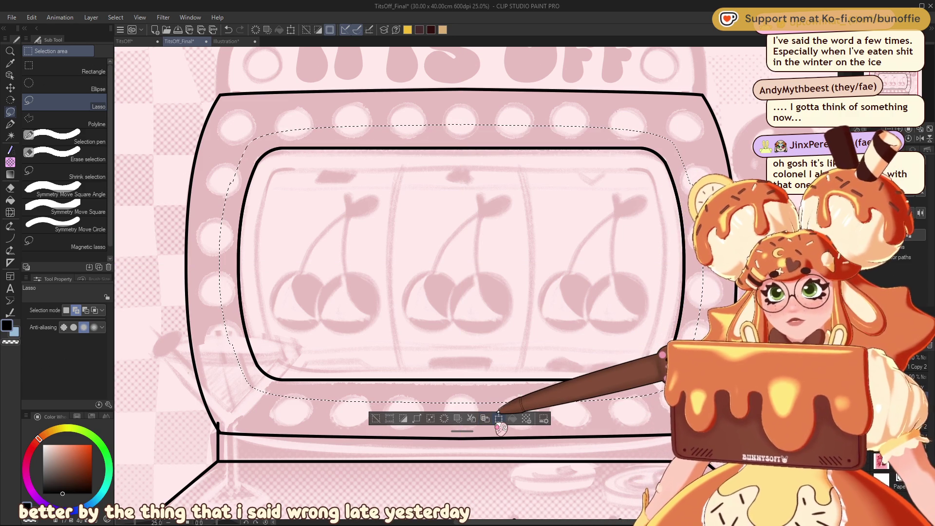
- Duplicate the selected frame, shrink the copy to about 94% by 91%, and deselect
click(499, 417)
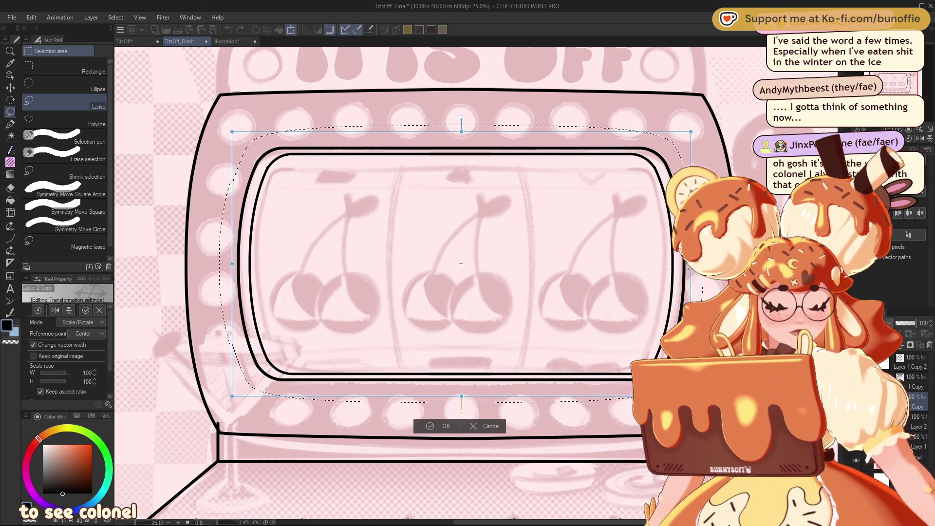
drag(461, 133, 462, 139)
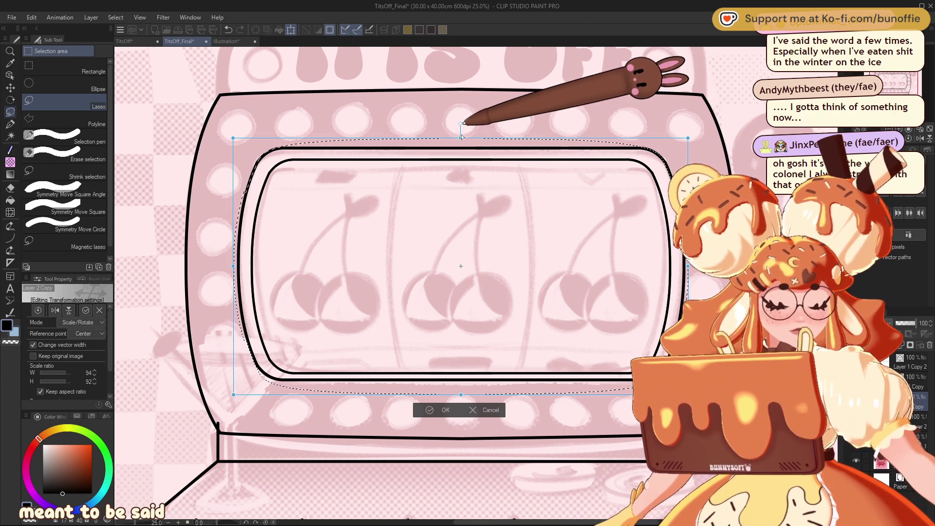
drag(461, 395, 460, 391)
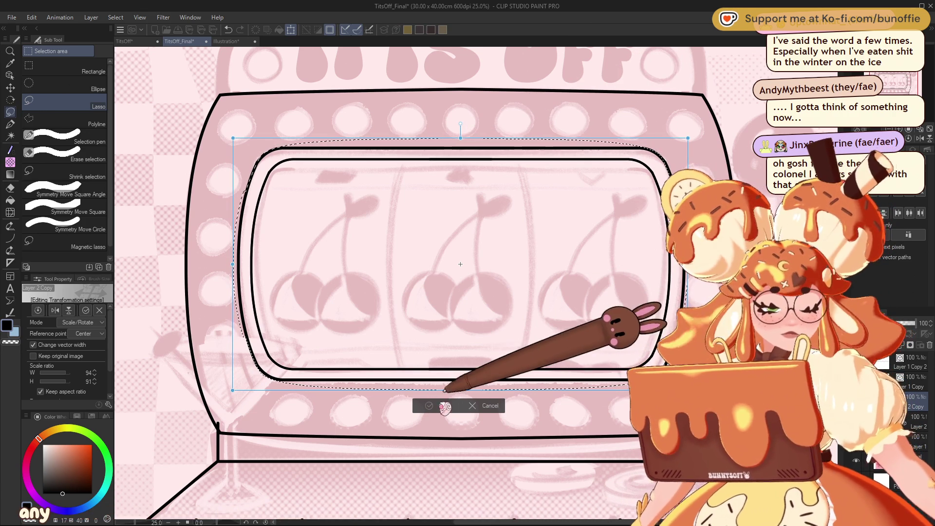
click(438, 381)
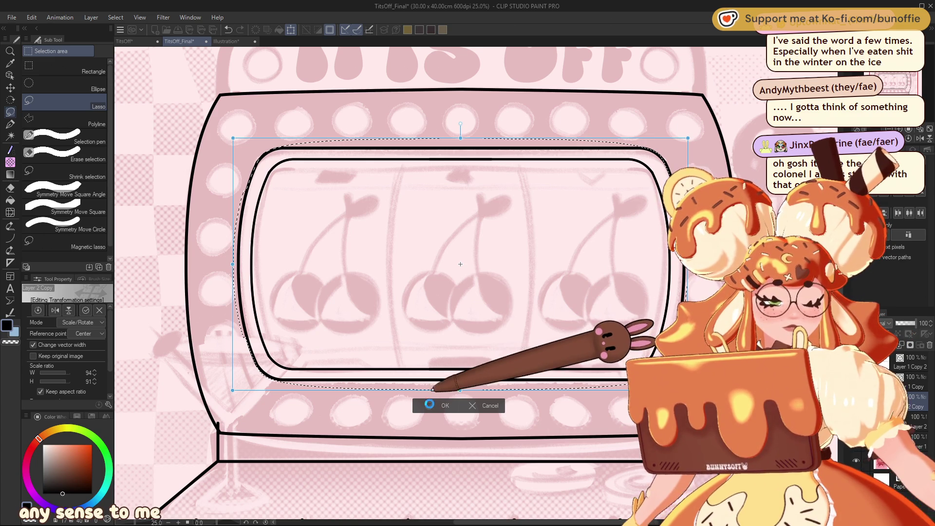
click(433, 406)
key(ctrl+d)
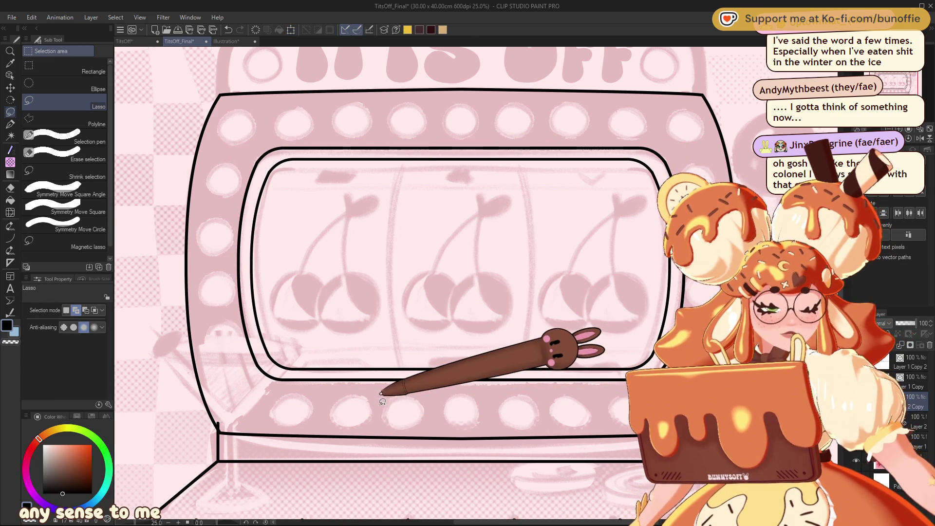
- Zoom out to the whole slot machine, then erase and restore the outer outline's top-left corner
key(ctrl+minus)
key(ctrl+minus)
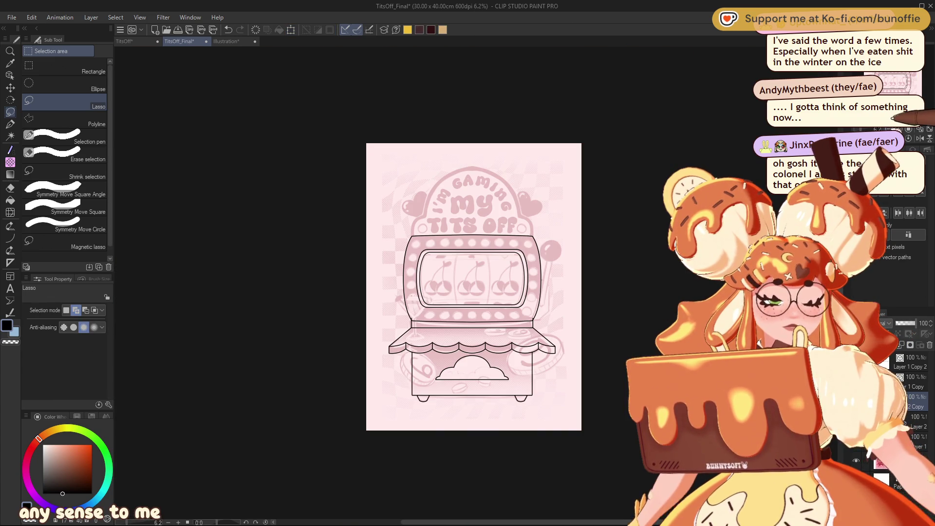
scroll(424, 245, up, 5)
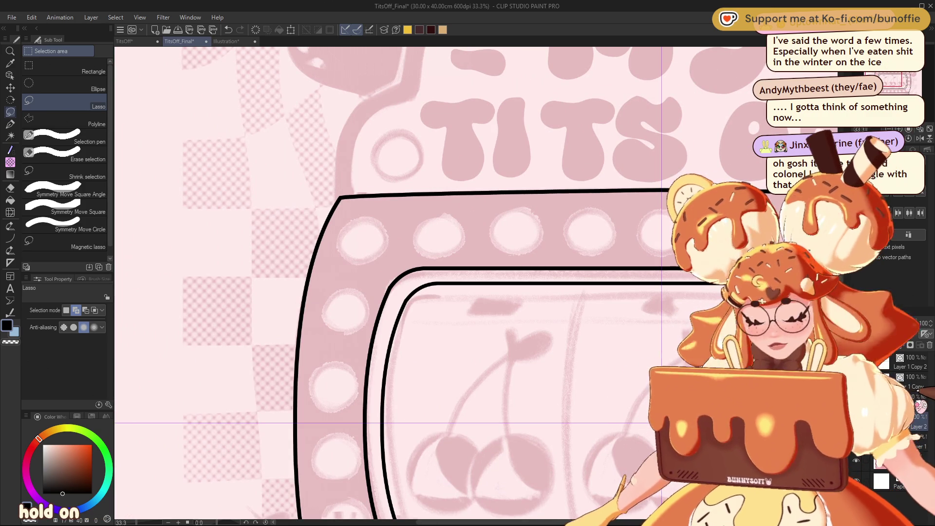
key(e)
click(369, 194)
key(ctrl+z)
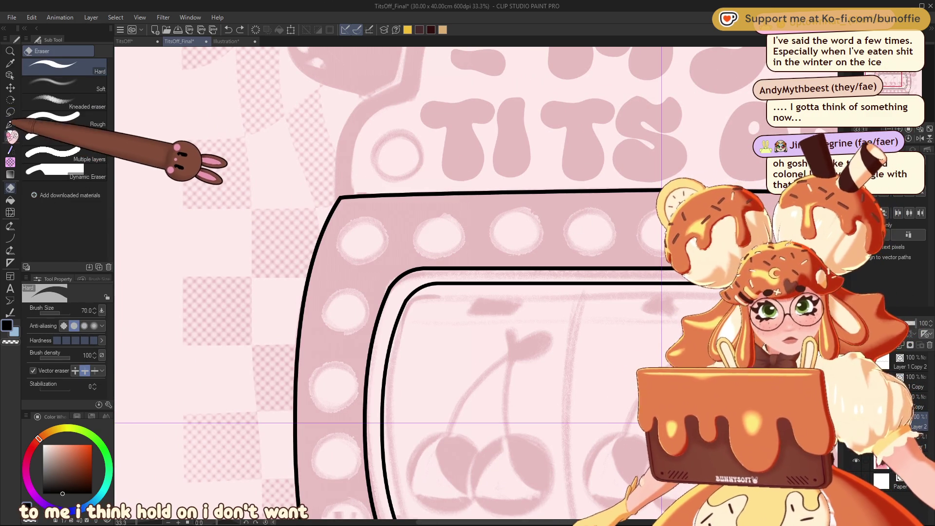
- Switch to the G-pen and undo the old top-left corner strokes, leaving brush size 25
click(9, 124)
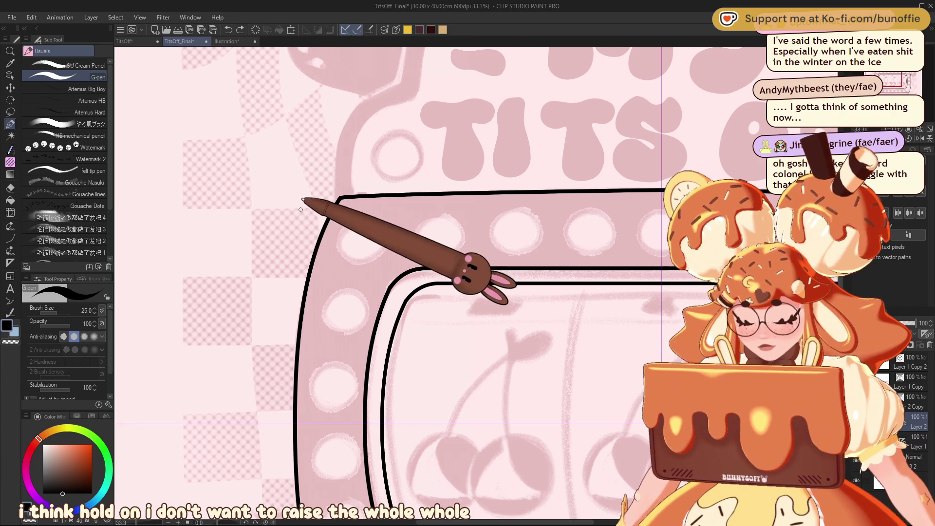
key(bracketright)
key(bracketright)
key(bracketright)
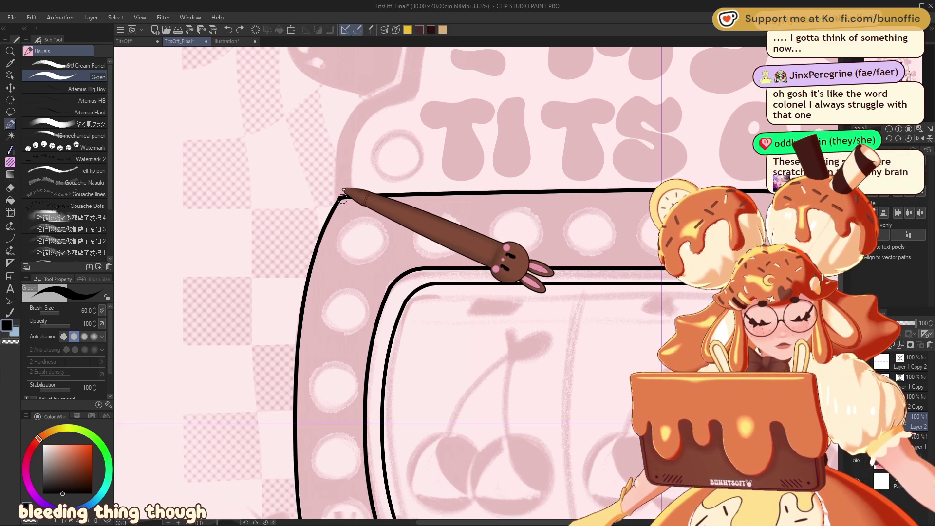
key(ctrl+z)
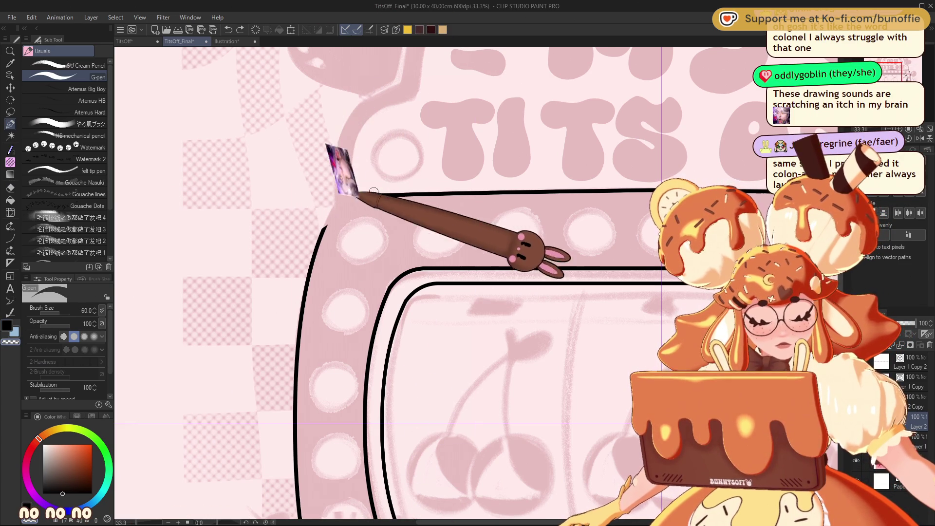
key(ctrl+z)
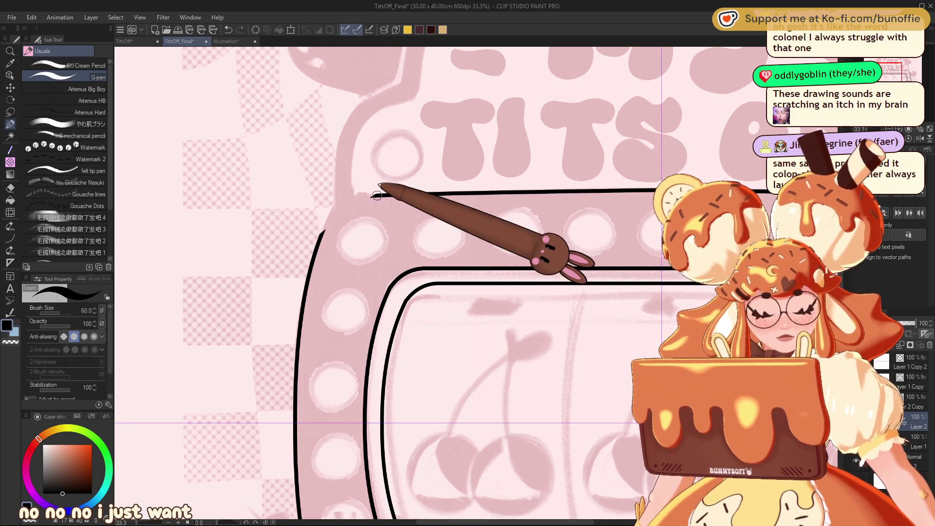
key(bracketleft)
key(bracketleft)
key(bracketleft)
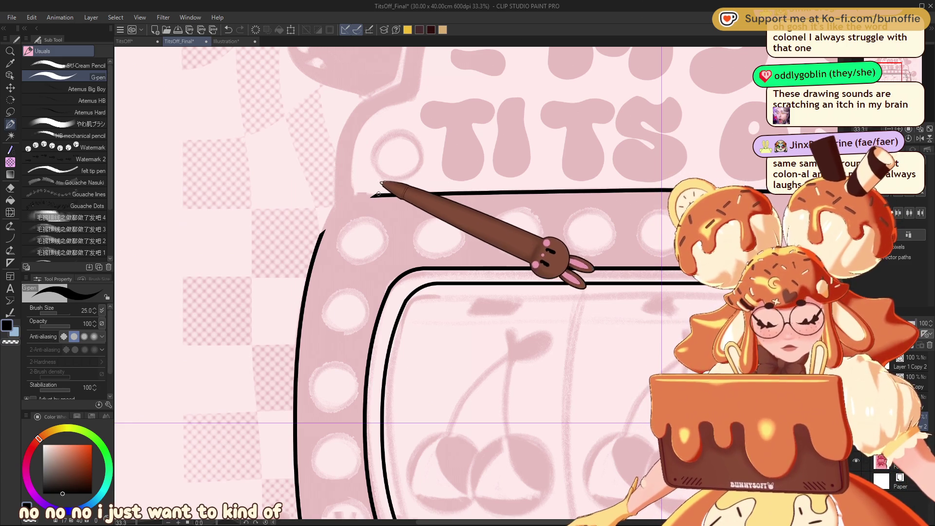
- Draw a new curved corner joining the cabinet's top and left lines
drag(373, 195, 332, 213)
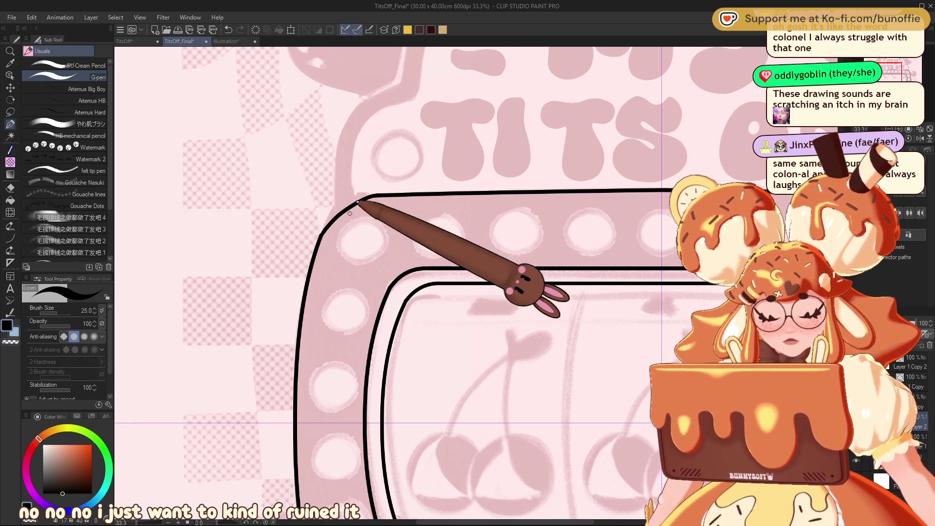
key(ctrl+z)
mouse_move(379, 195)
mouse_down()
mouse_move(340, 206)
mouse_move(323, 240)
mouse_up()
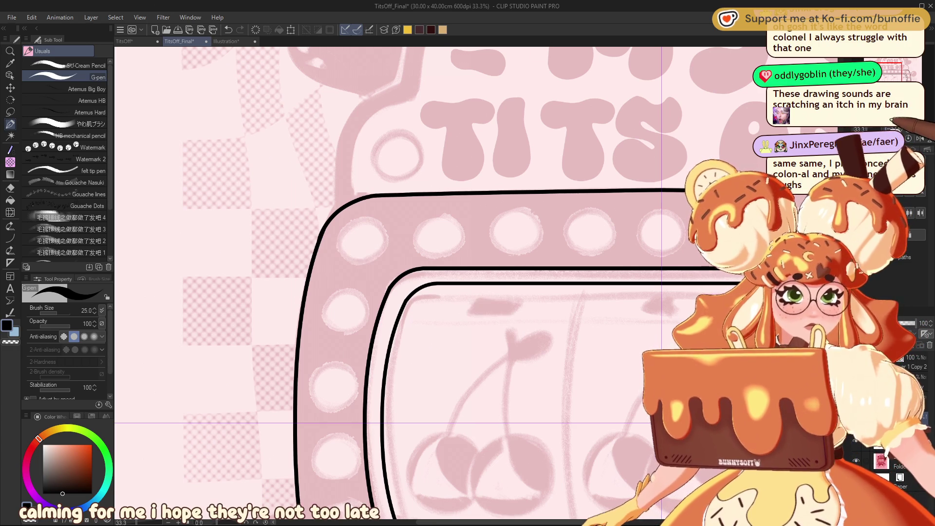
scroll(472, 293, down, 5)
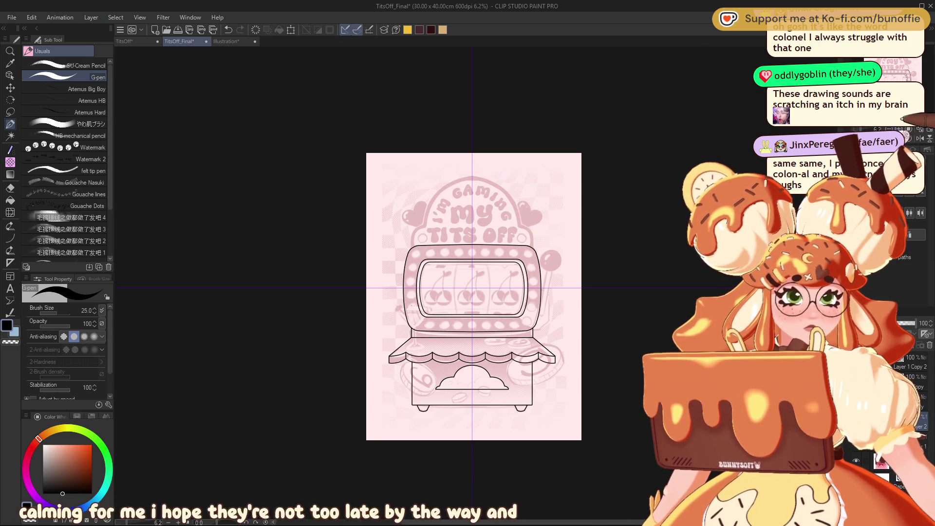
scroll(475, 283, up, 5)
mouse_move(467, 263)
mouse_down()
mouse_move(484, 284)
mouse_move(455, 238)
mouse_move(484, 217)
mouse_move(416, 226)
mouse_move(438, 219)
mouse_move(409, 473)
mouse_up()
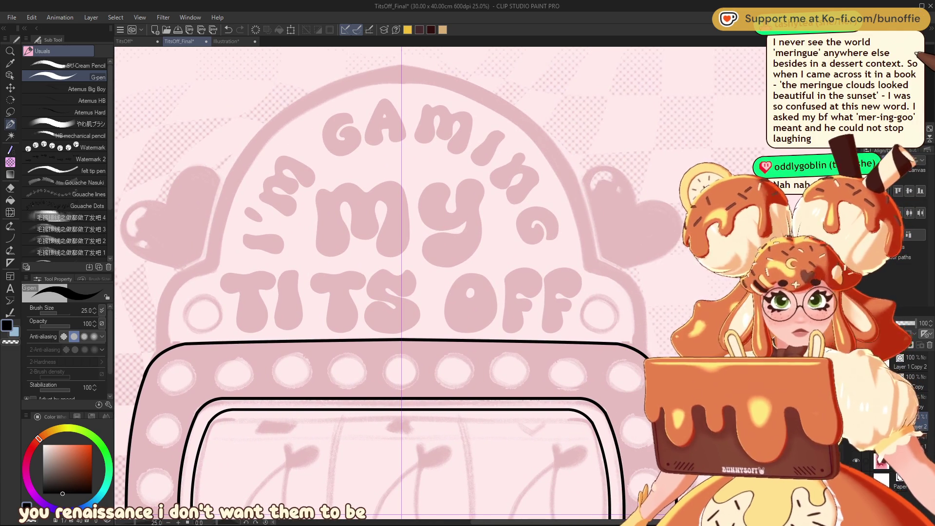
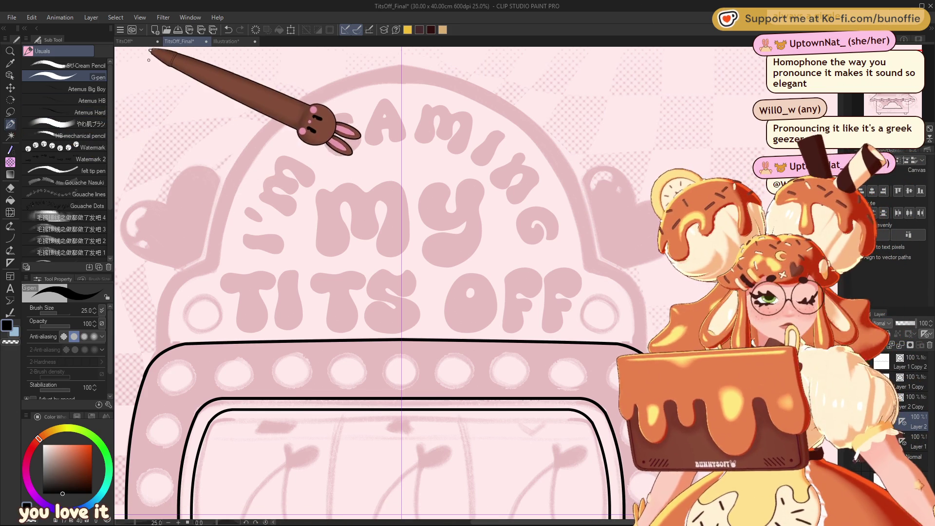
- With the Ellipse figure tool at about size 25, draw a large circle over the sign lettering
mouse_move(390, 292)
mouse_down()
mouse_move(467, 141)
mouse_move(550, 78)
mouse_move(551, 39)
mouse_up()
mouse_move(389, 244)
mouse_down()
mouse_move(341, 246)
mouse_move(333, 508)
mouse_up()
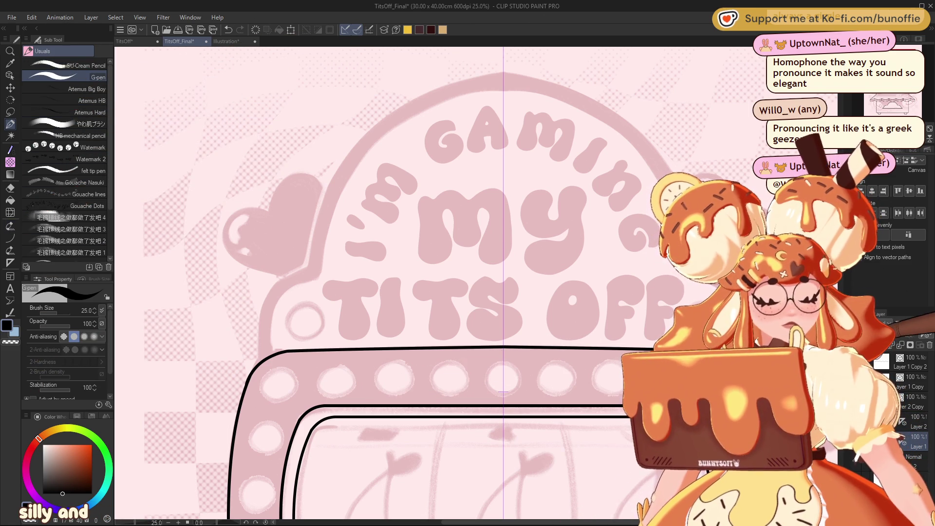
click(10, 238)
click(90, 193)
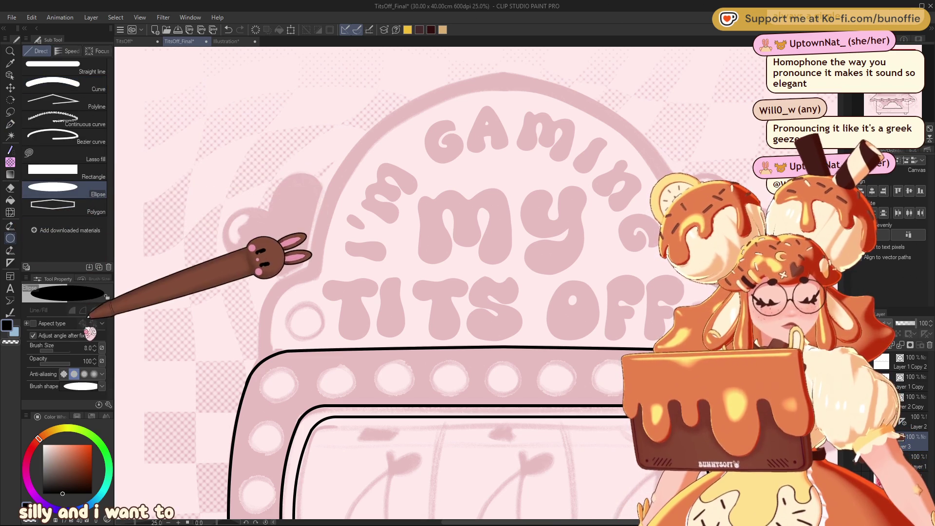
drag(324, 80, 666, 421)
key(Escape)
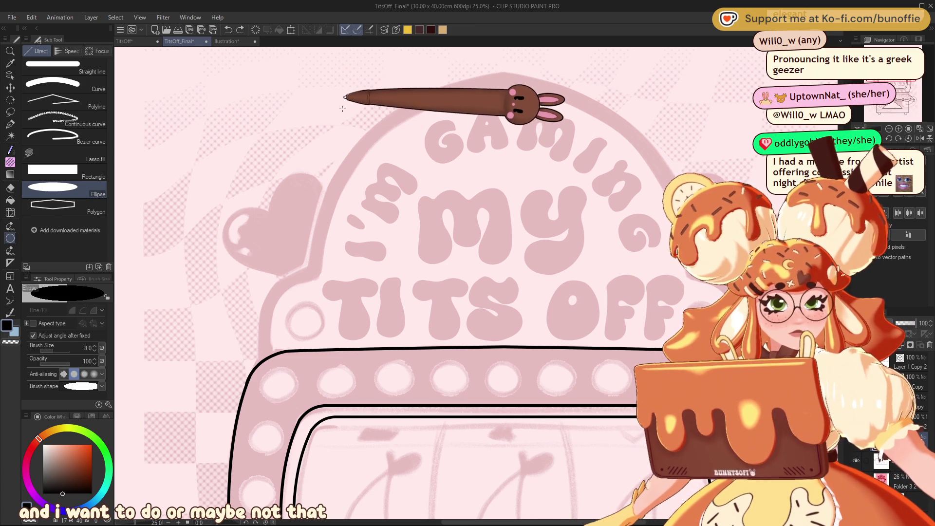
drag(94, 348, 102, 348)
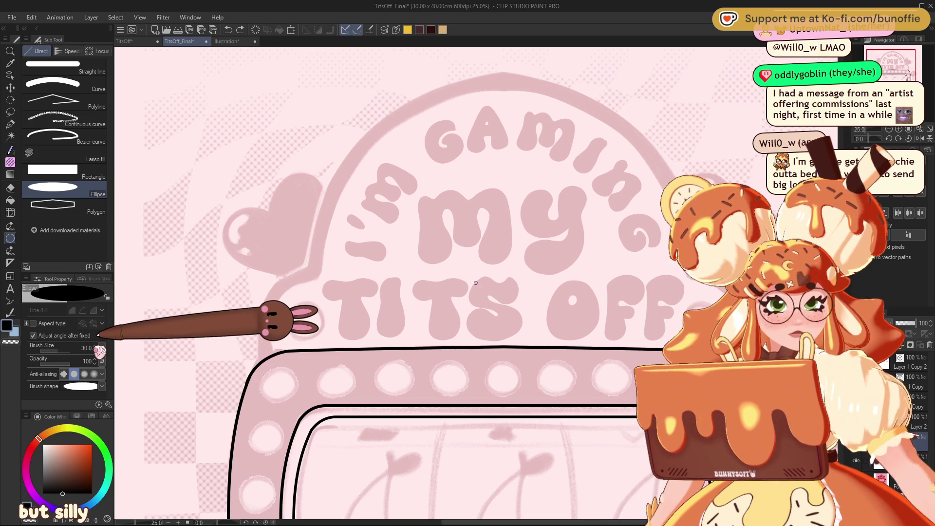
drag(99, 349, 97, 350)
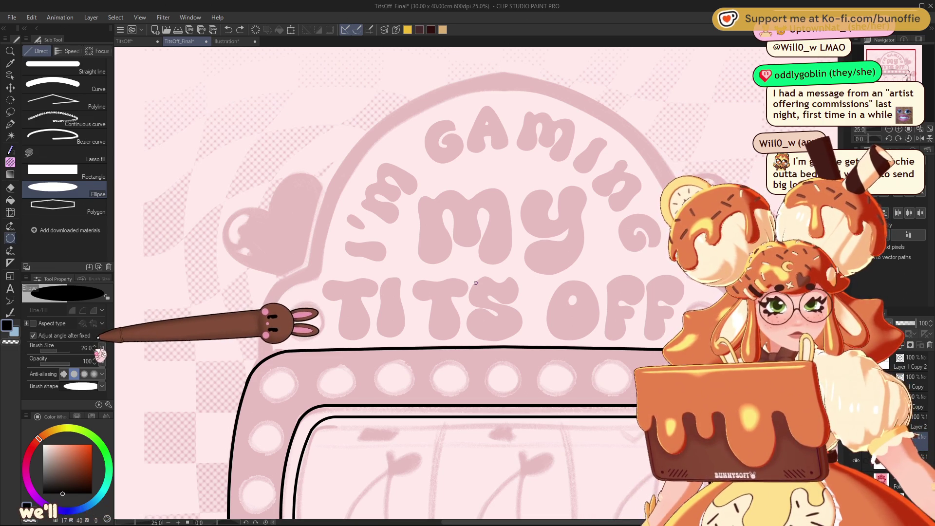
mouse_move(321, 90)
mouse_down()
mouse_move(553, 334)
mouse_move(684, 454)
mouse_up()
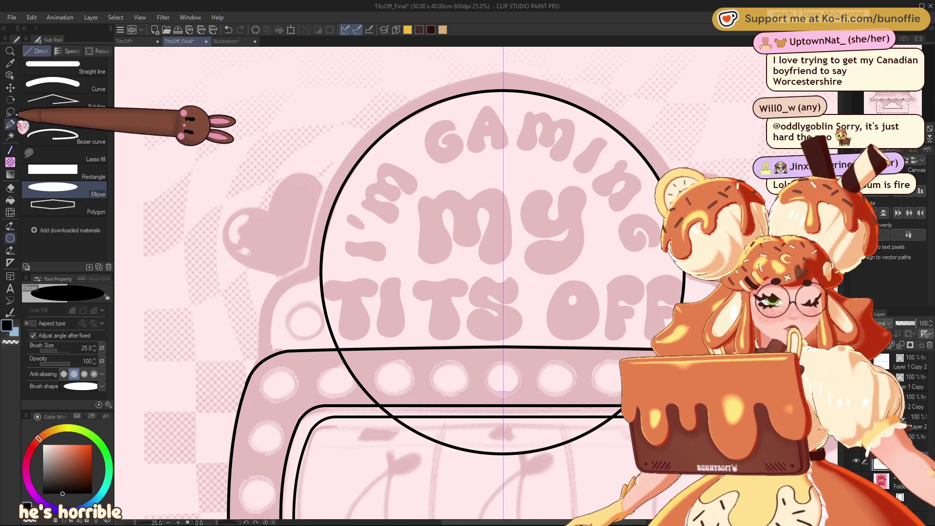
- Discard a trial curve, then draw a short vertical straight line at the sign base's left side
click(101, 83)
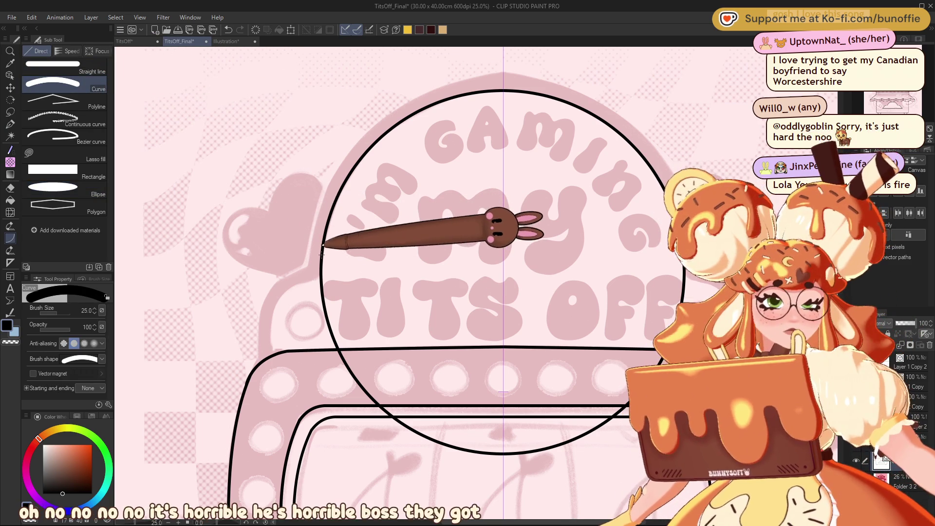
drag(284, 285, 324, 269)
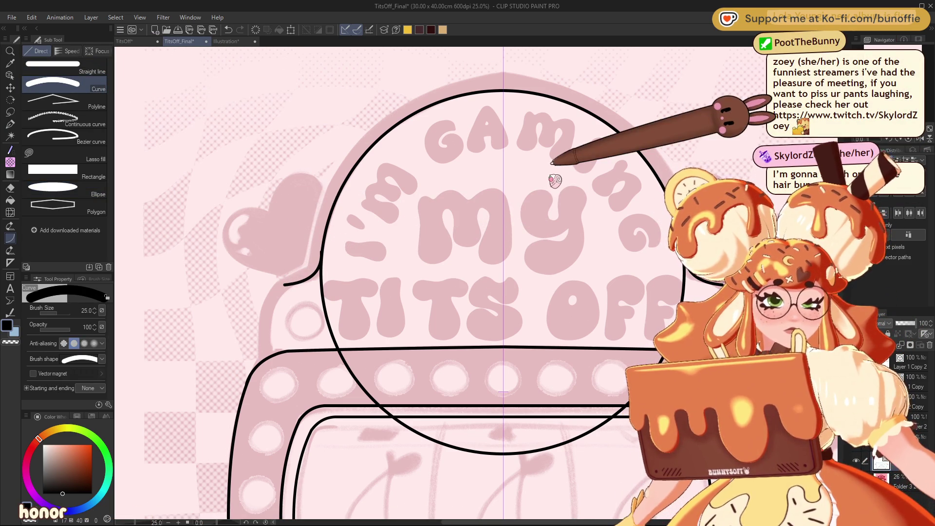
key(ctrl+z)
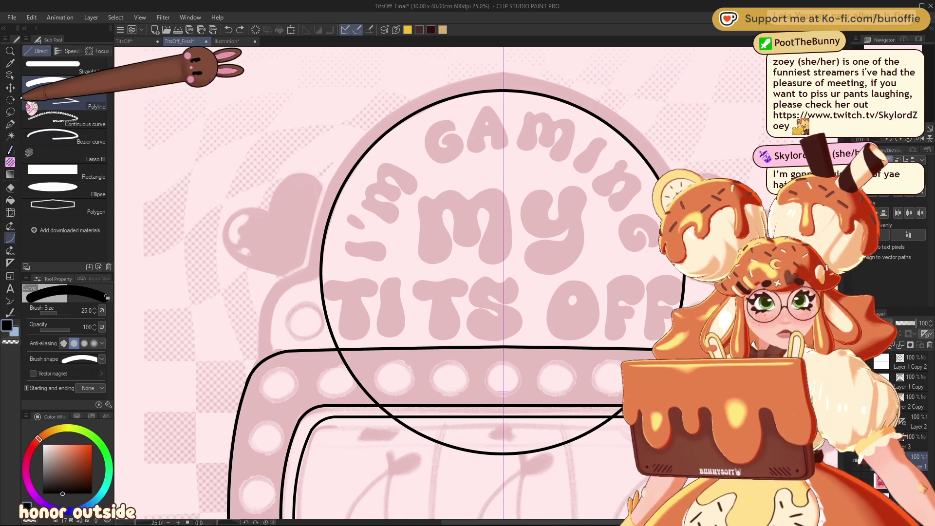
click(52, 67)
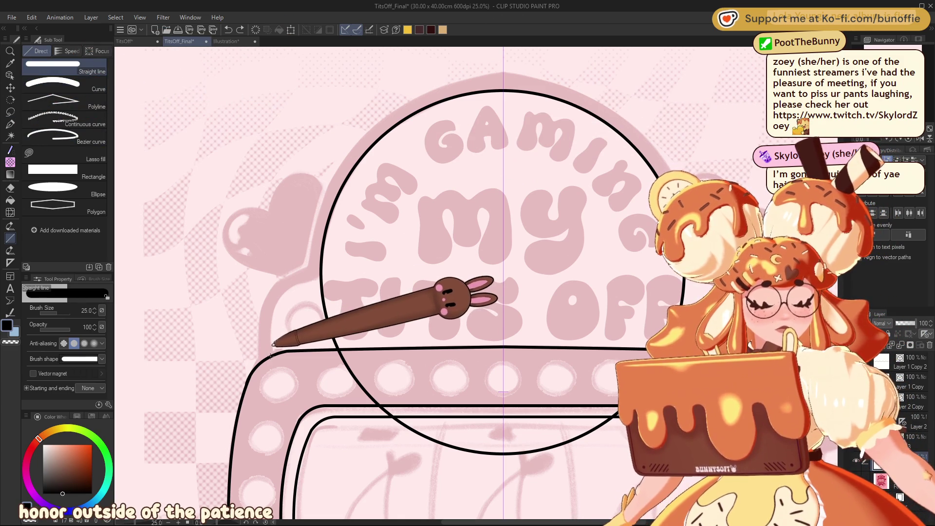
drag(271, 357, 276, 315)
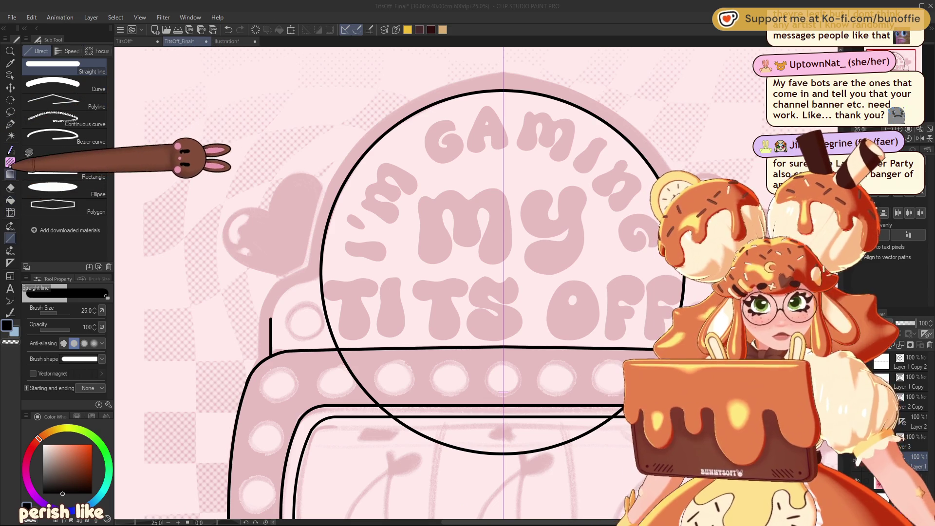
- Draw a rounded Curve corner linking the vertical line to the circle's left edge
click(53, 84)
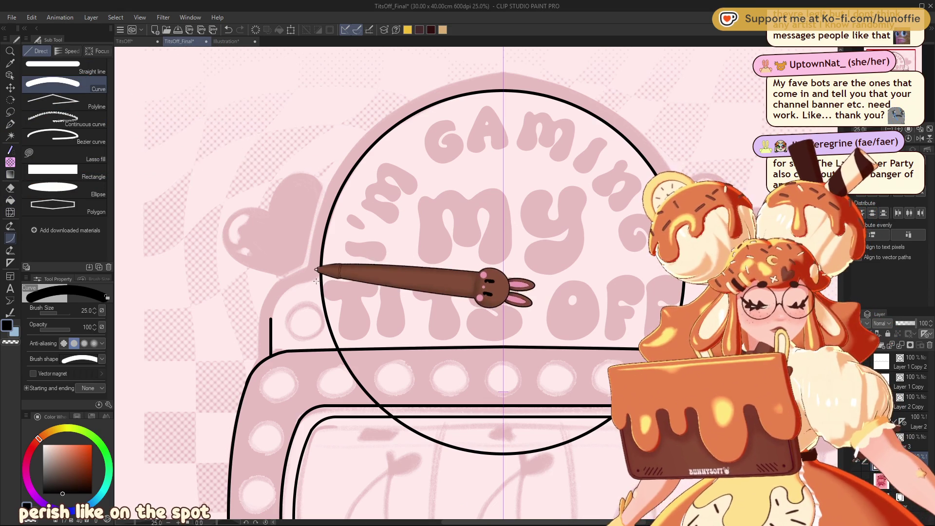
drag(271, 312, 319, 278)
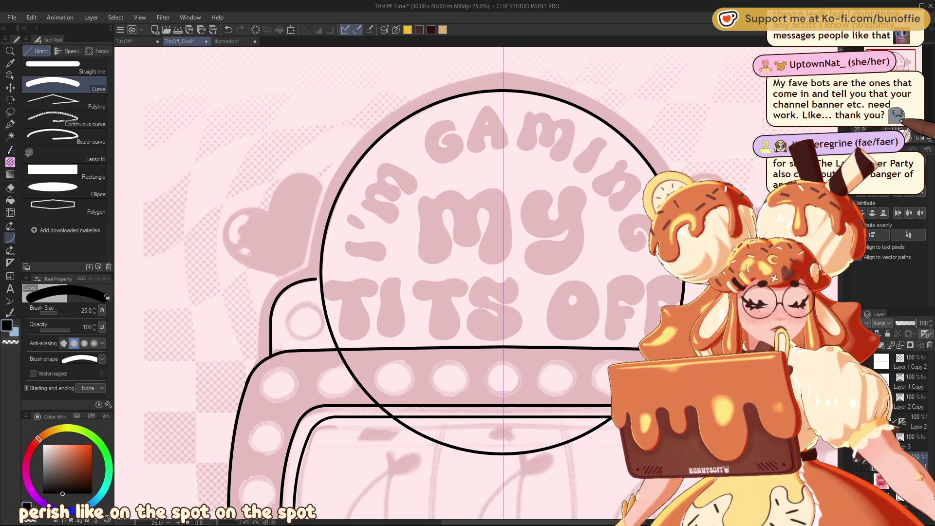
scroll(252, 312, up, 5)
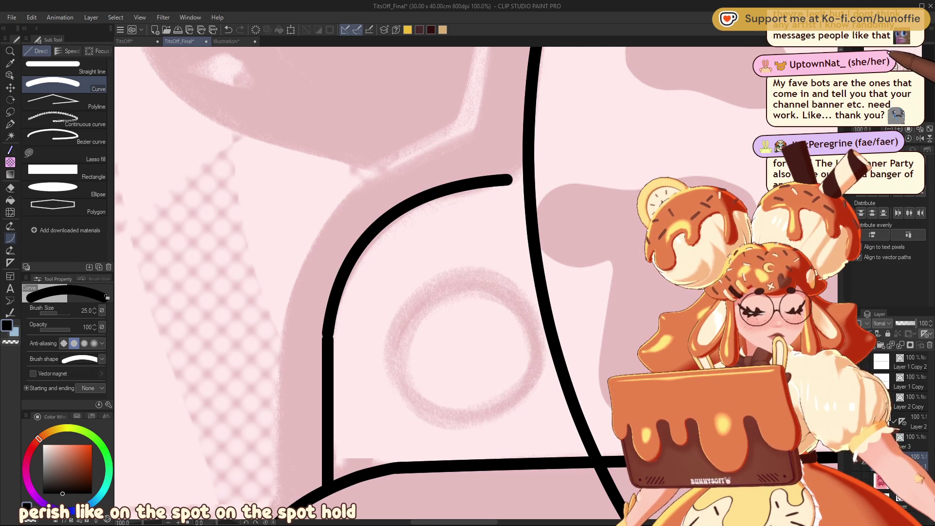
key(ctrl+z)
mouse_move(507, 180)
mouse_down()
mouse_move(327, 328)
mouse_move(329, 336)
mouse_up()
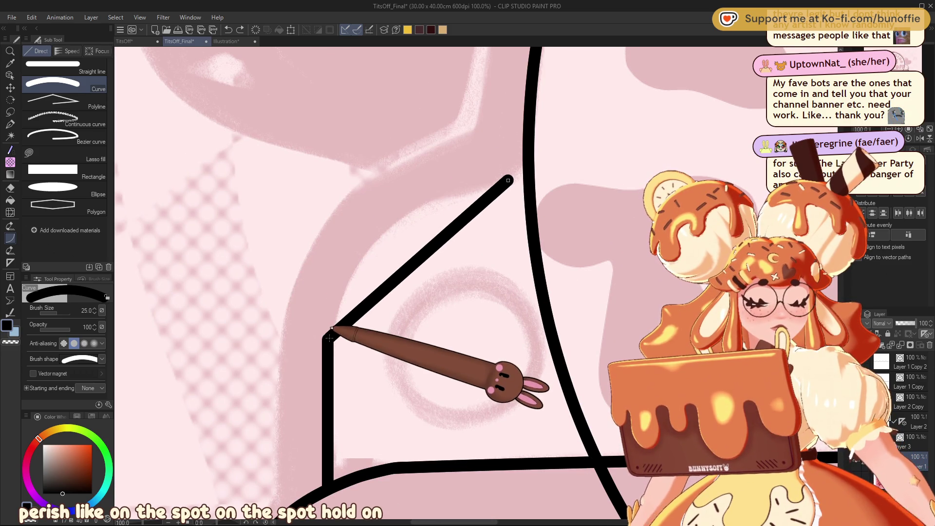
click(332, 195)
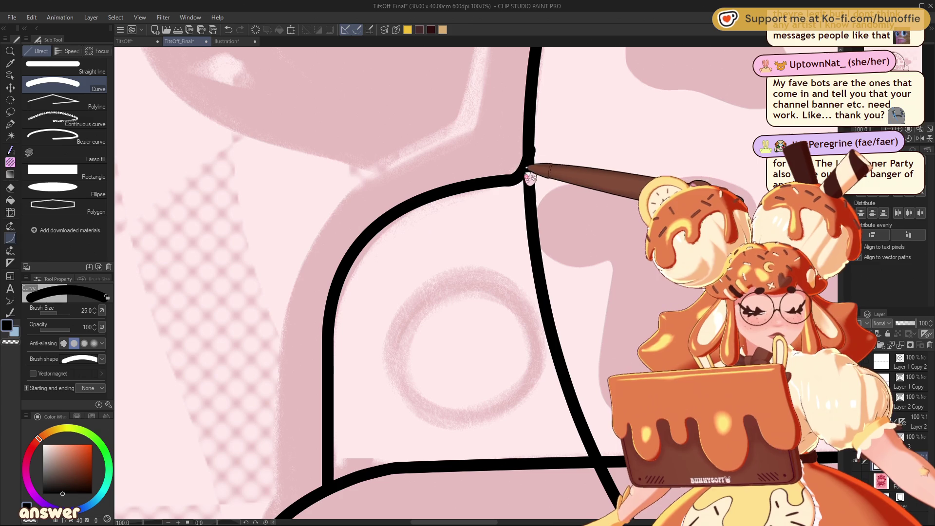
drag(527, 158, 510, 178)
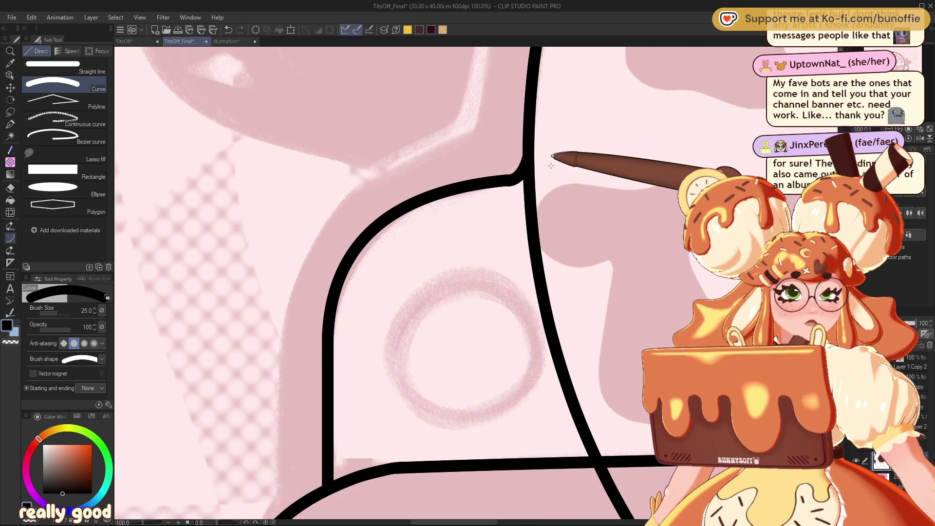
scroll(551, 166, down, 4)
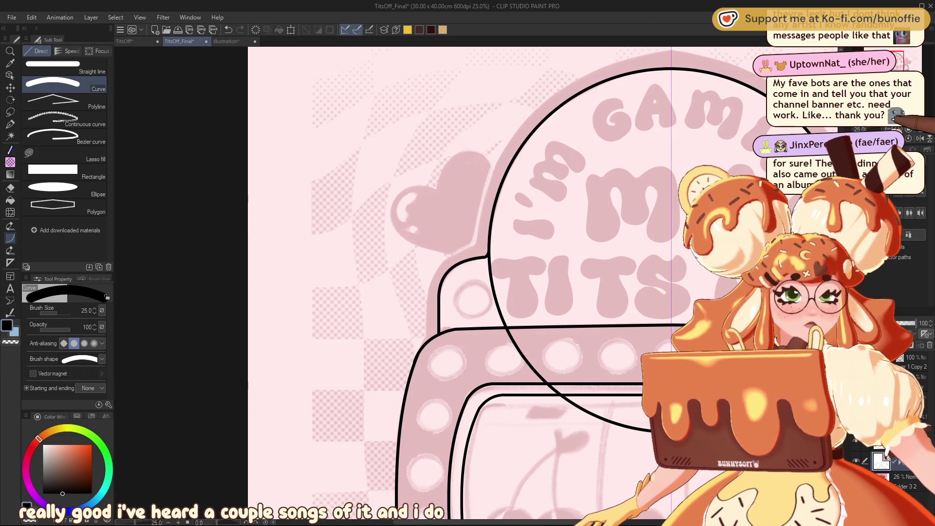
- Center the machine and erase the circle's lower arc and leftover pieces with the Eraser
scroll(475, 282, down, 2)
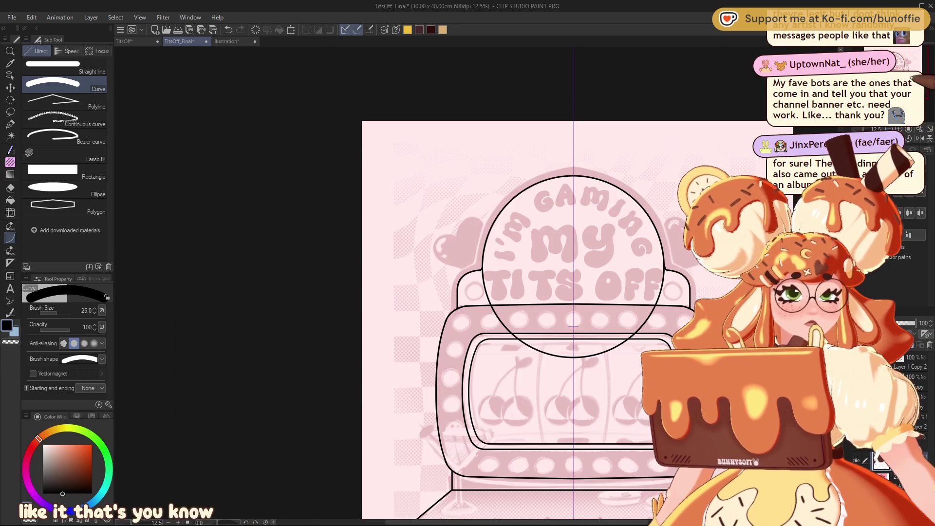
mouse_move(535, 292)
mouse_down()
mouse_move(372, 272)
mouse_move(390, 258)
mouse_up()
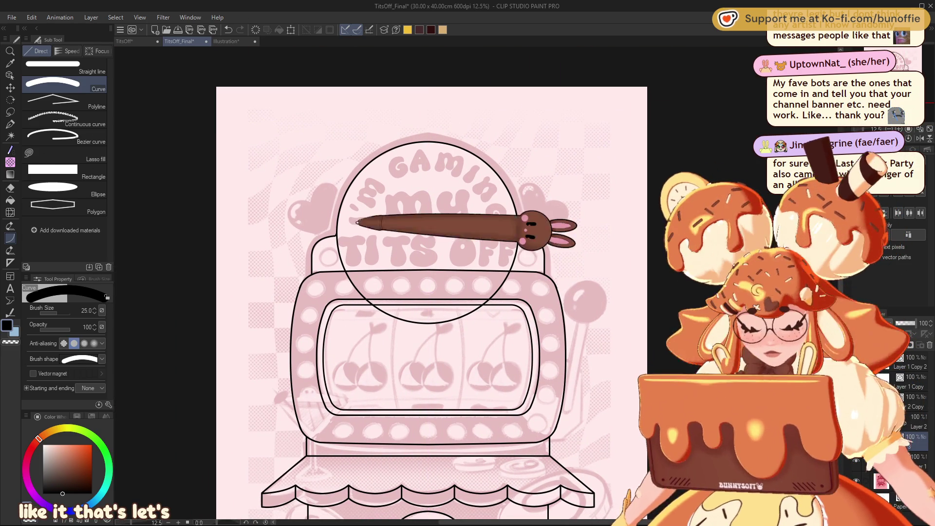
key(e)
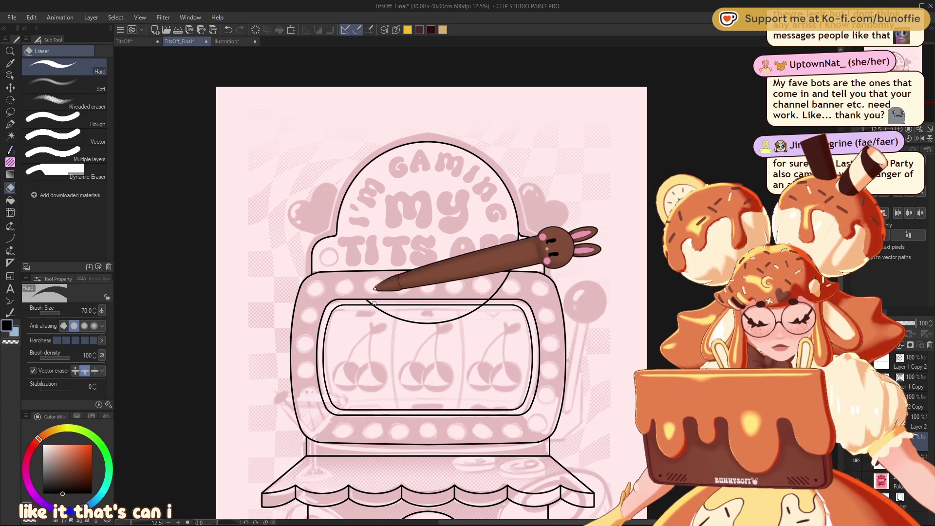
drag(427, 291, 495, 292)
click(495, 291)
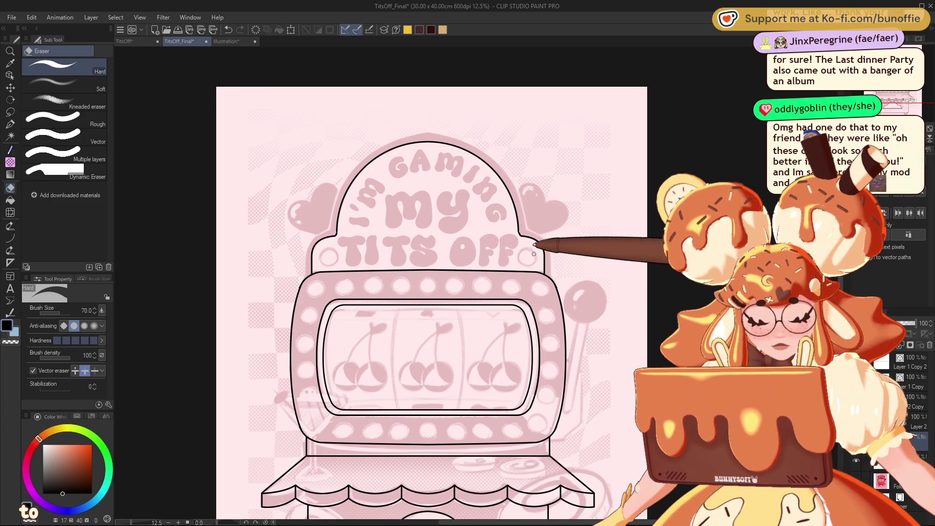
- Zoom in on the sign and return to the pen and figure tools
key(ctrl+plus)
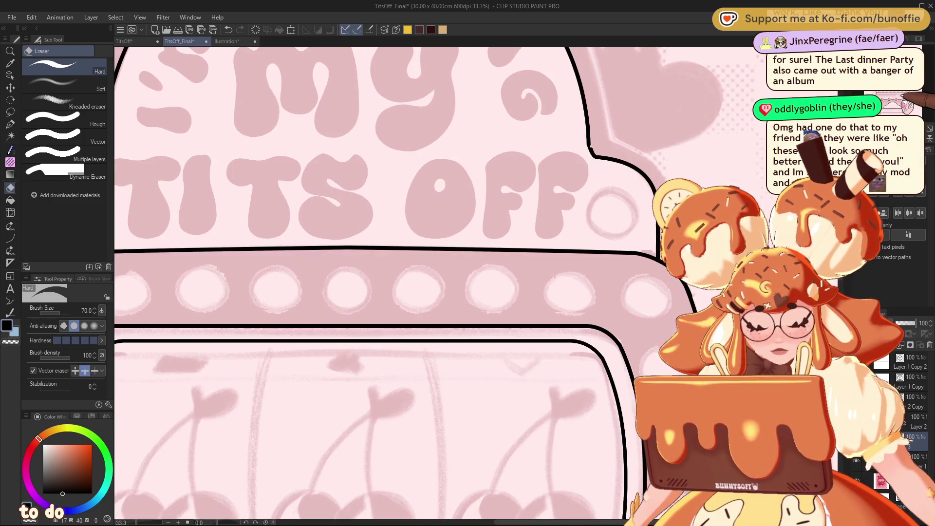
key(ctrl+plus)
scroll(476, 283, right, 3)
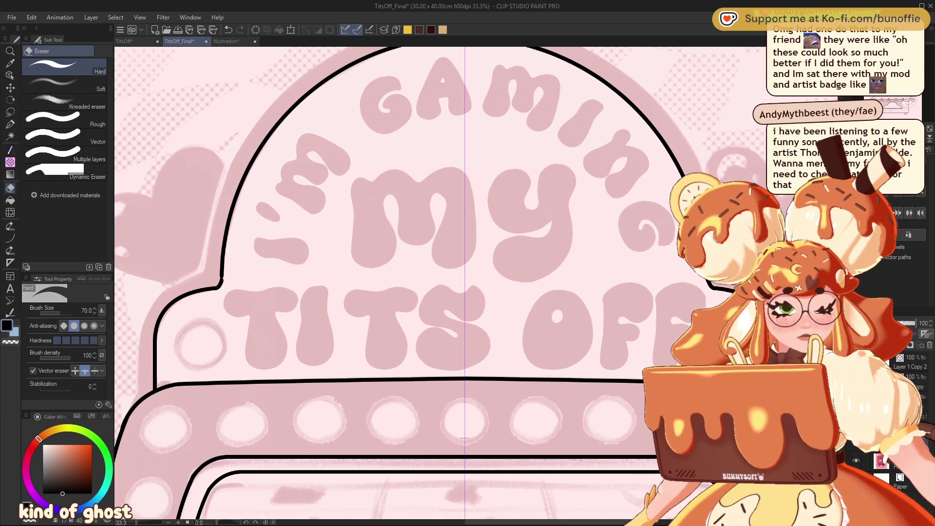
click(10, 124)
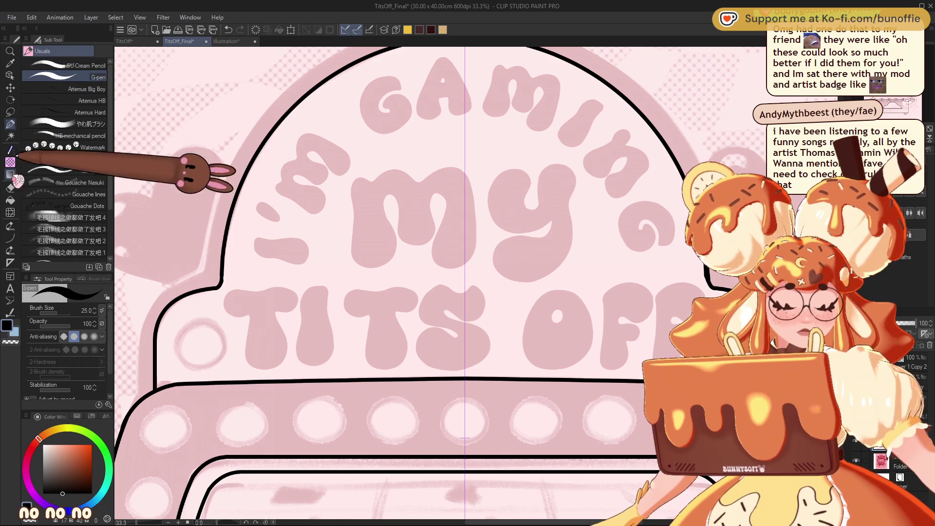
click(10, 238)
- Draw a vertical line below the arch's left side and try several corner curves
drag(139, 399, 150, 323)
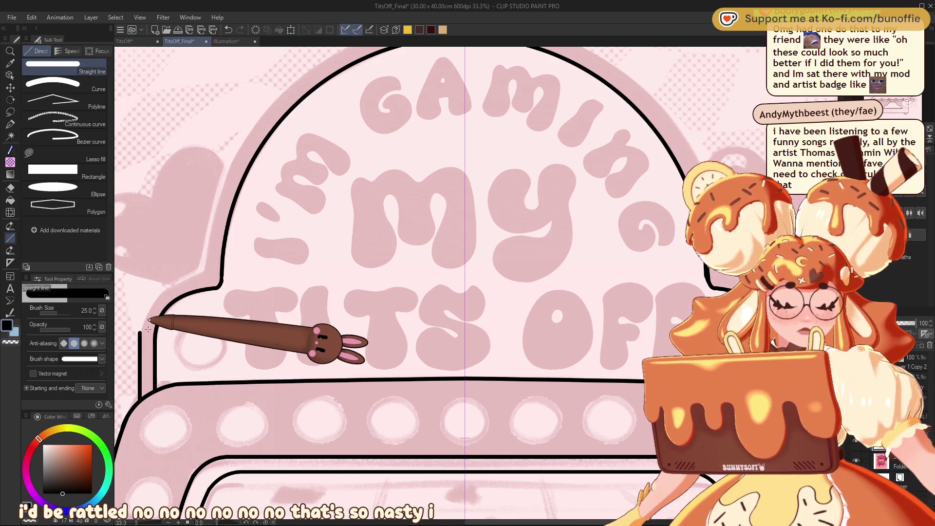
click(73, 83)
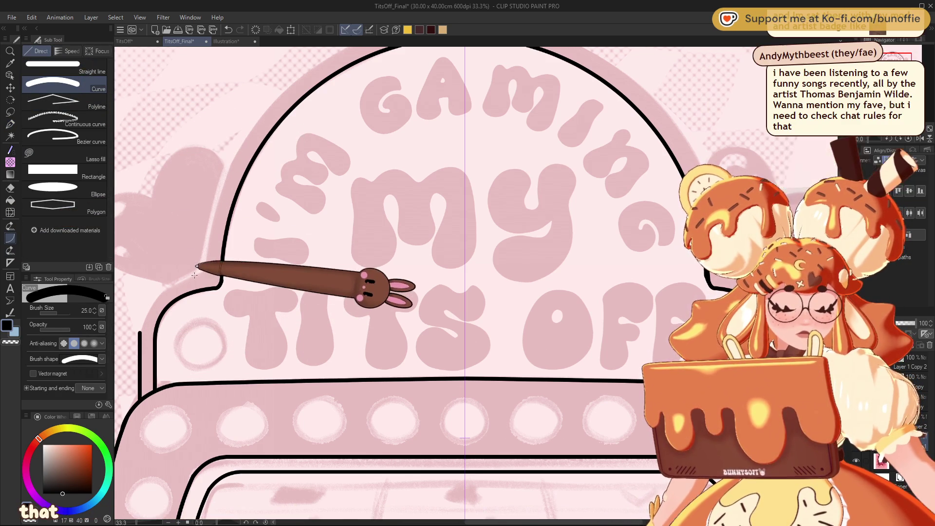
drag(173, 282, 140, 331)
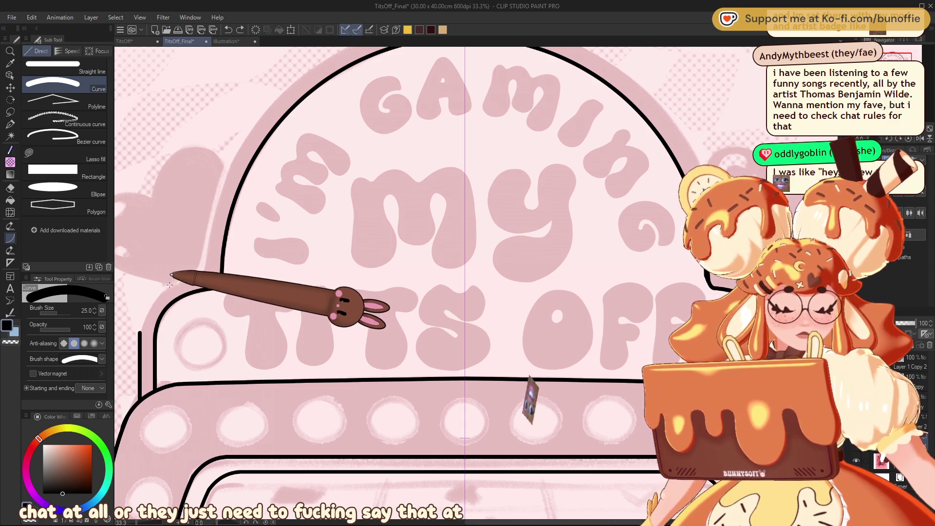
click(140, 327)
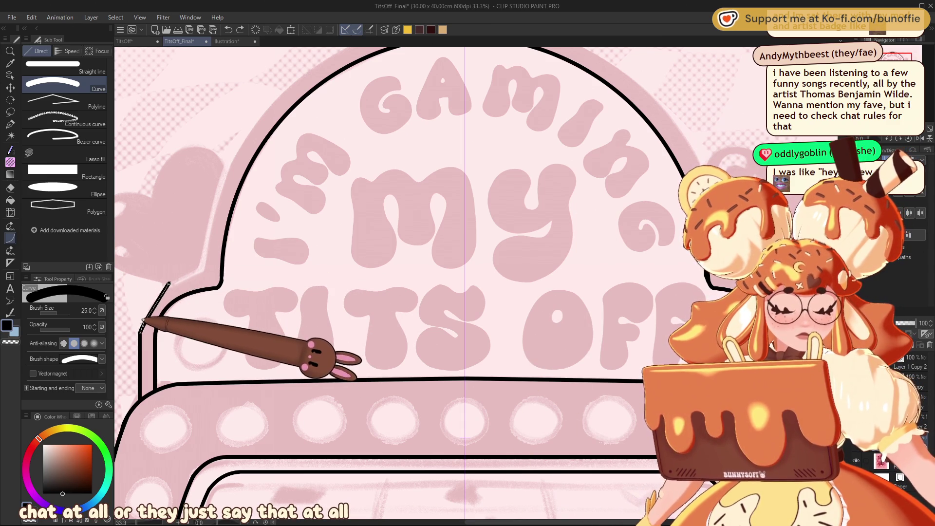
click(148, 297)
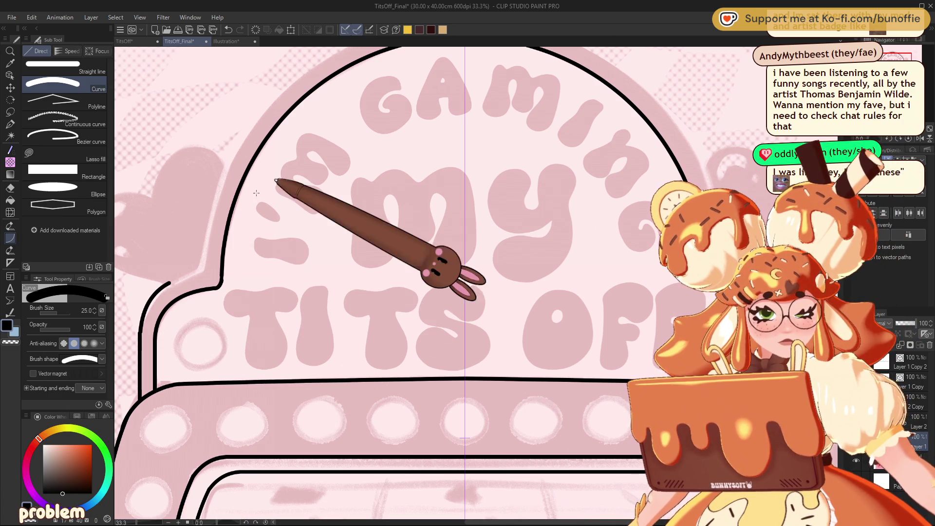
key(ctrl+z)
click(152, 301)
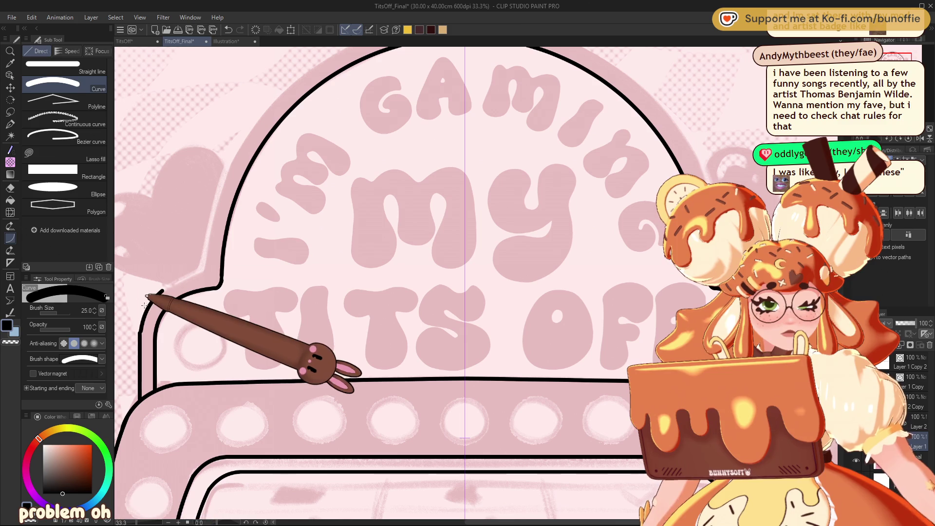
drag(156, 295, 141, 328)
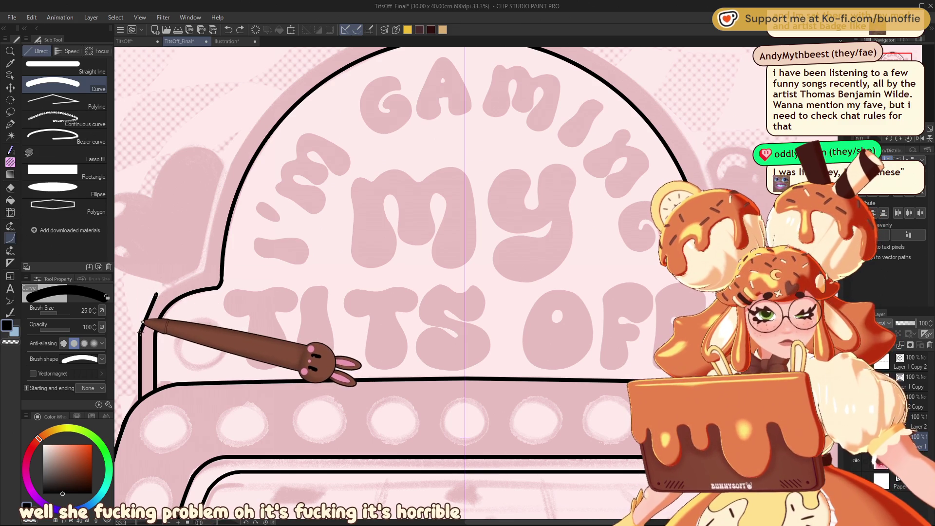
key(ctrl+z)
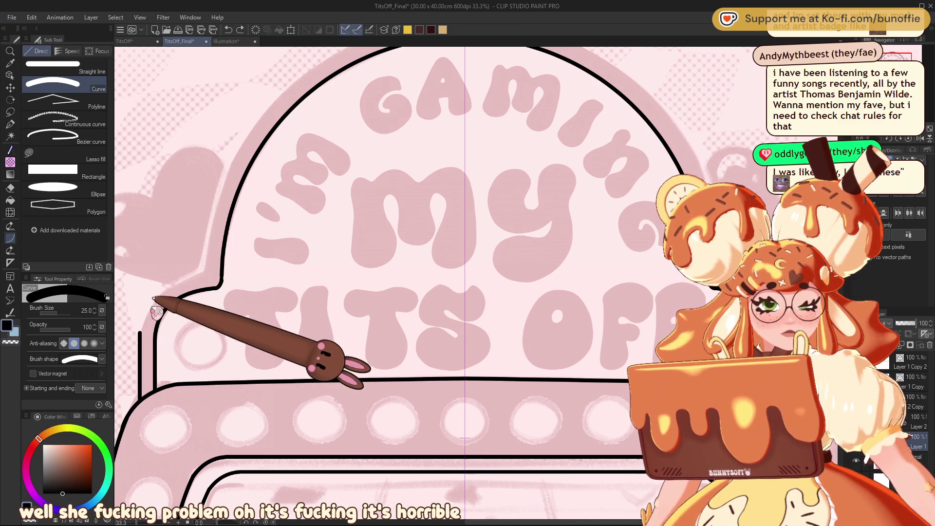
drag(153, 296, 141, 329)
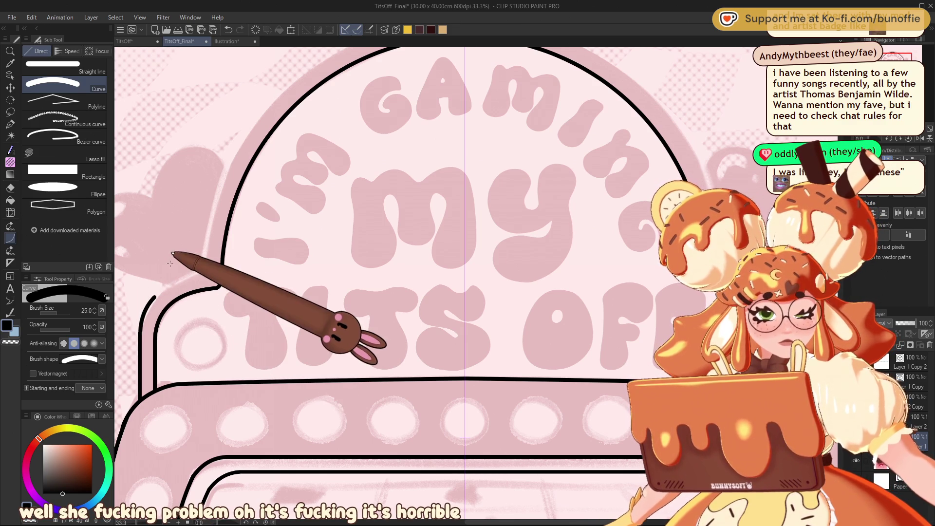
- Zoom in and redraw the arch's lower-left corner curve until the bend fits the sketch
scroll(918, 132, up, 2)
mouse_move(905, 73)
mouse_down()
mouse_move(892, 61)
mouse_move(898, 68)
mouse_up()
key(ctrl+z)
mouse_move(347, 284)
mouse_down()
mouse_move(401, 194)
mouse_move(368, 209)
mouse_move(378, 204)
mouse_move(353, 271)
mouse_move(398, 202)
mouse_up()
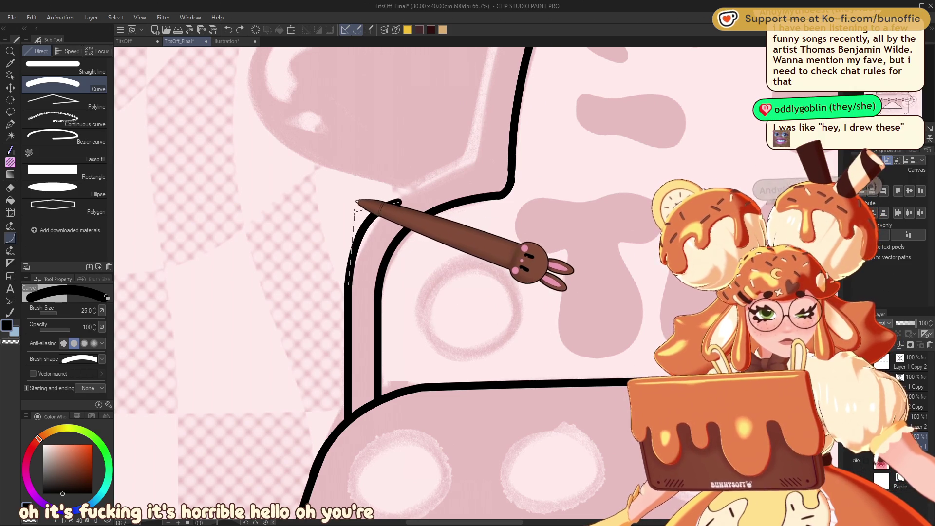
click(355, 211)
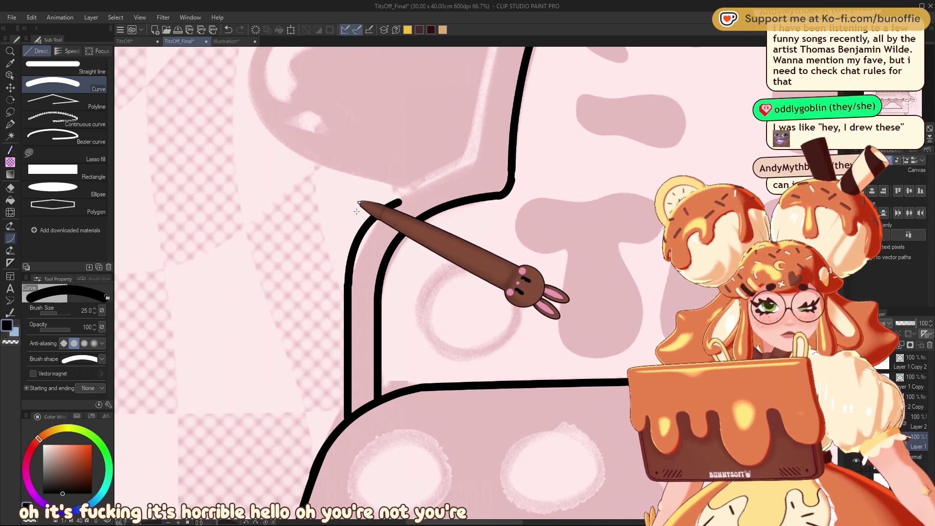
key(ctrl+z)
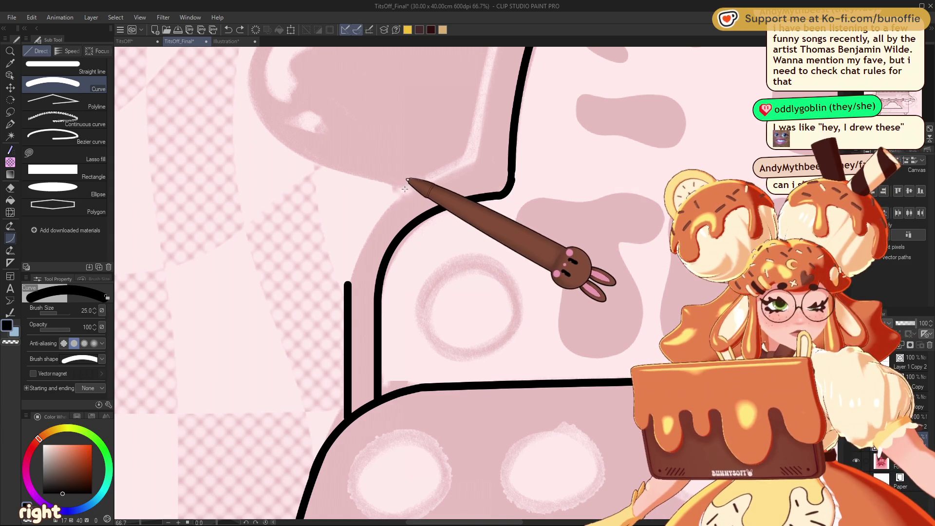
drag(405, 189, 349, 286)
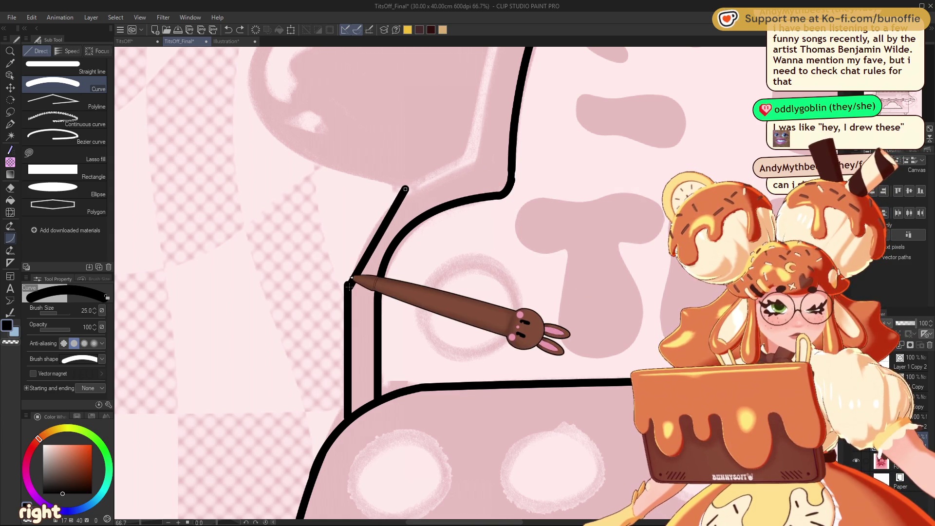
click(360, 210)
key(ctrl+z)
drag(392, 200, 349, 282)
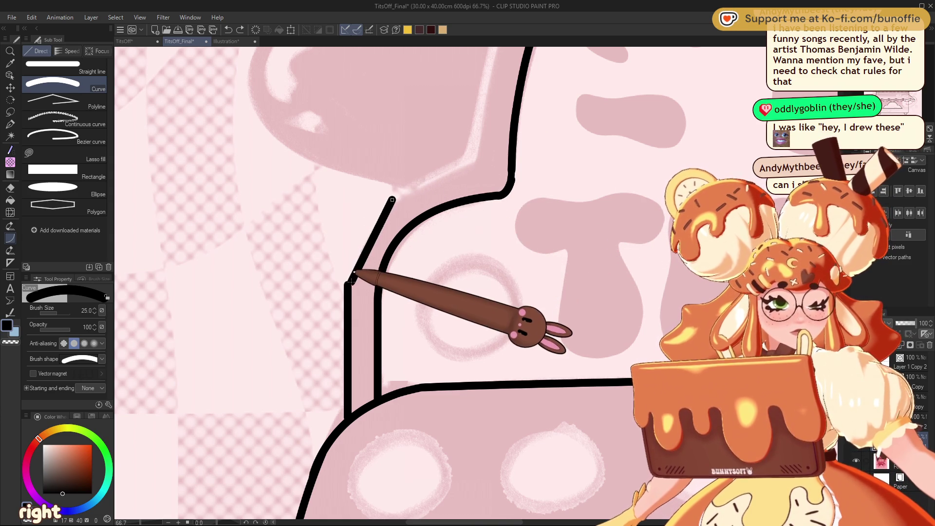
click(365, 210)
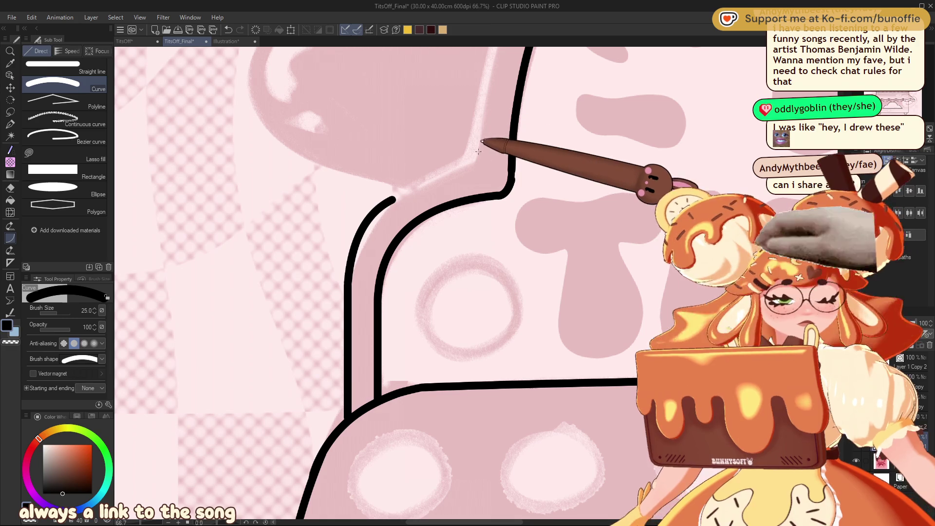
scroll(586, 96, up, 5)
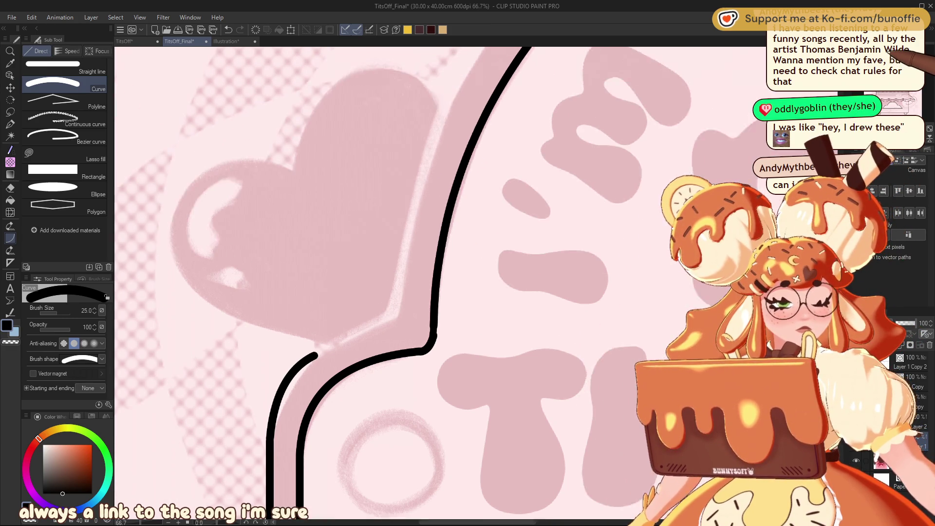
- Try extra outer curves at the arch's left corner, then undo them
scroll(361, 283, right, 3)
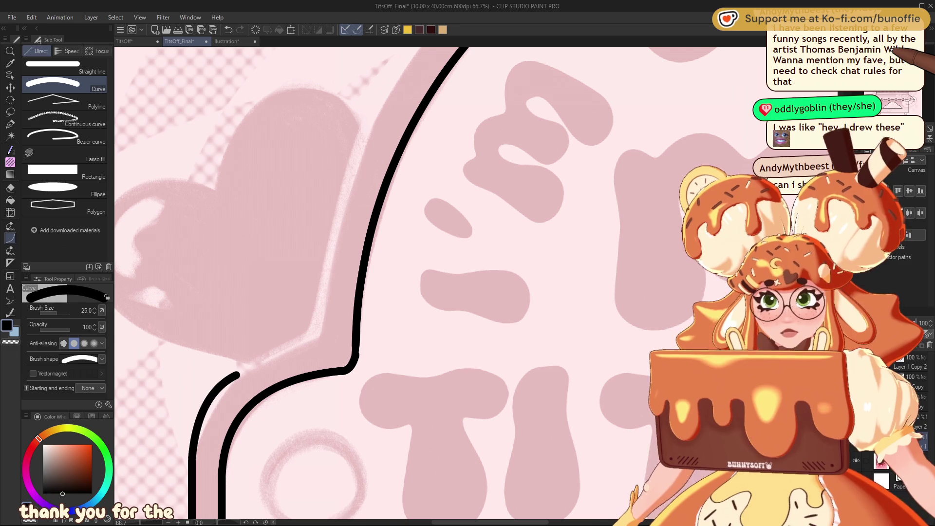
drag(297, 347, 325, 311)
click(326, 332)
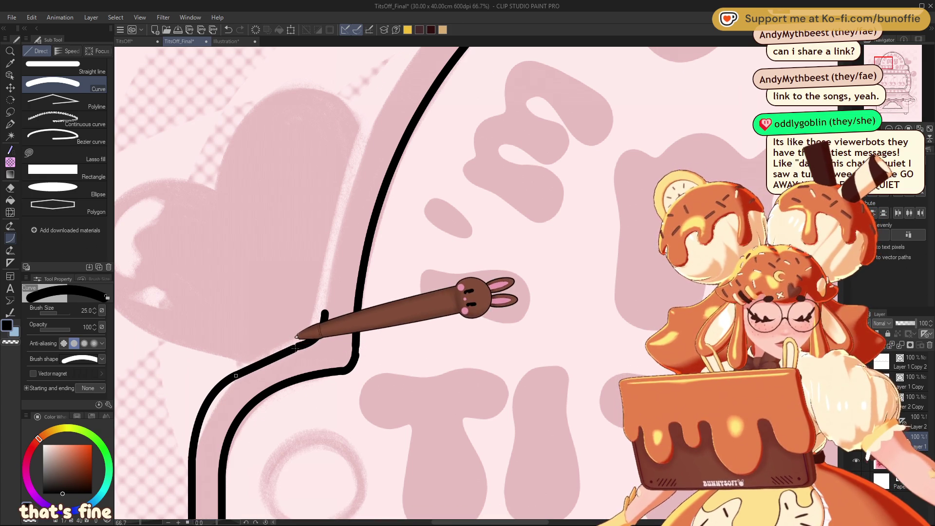
mouse_move(236, 375)
mouse_down()
mouse_move(262, 347)
mouse_move(309, 355)
mouse_move(329, 319)
mouse_move(317, 334)
mouse_move(282, 334)
mouse_move(250, 355)
mouse_move(287, 342)
mouse_up()
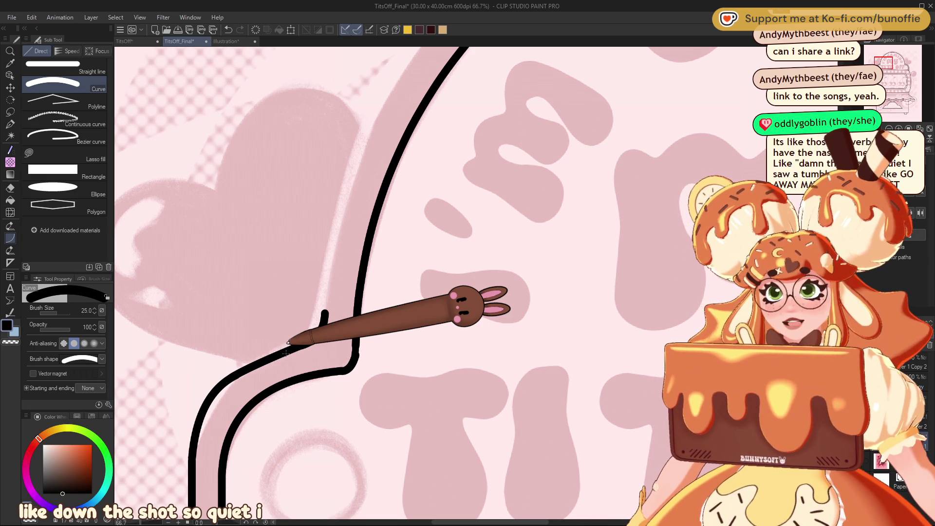
key(ctrl+z)
key(ctrl+z)
key(ctrl+z)
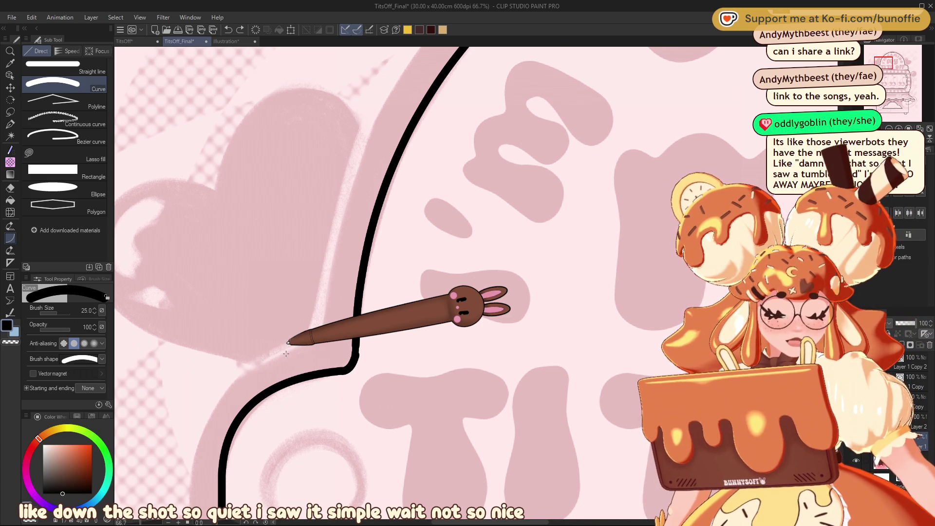
- Pan the view with the Navigator to the sign's right edge and select the G-pen
scroll(901, 104, down, 2)
click(902, 80)
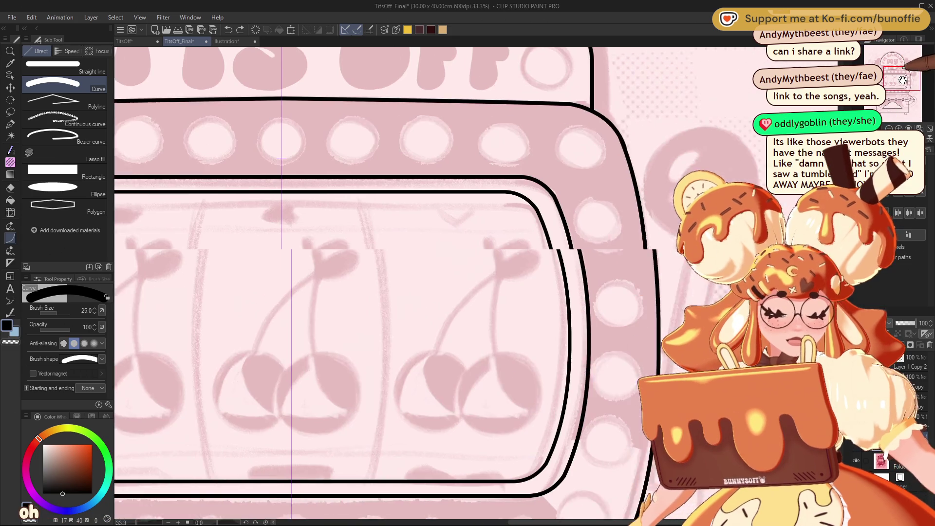
drag(902, 80, 902, 72)
scroll(901, 72, down, 1)
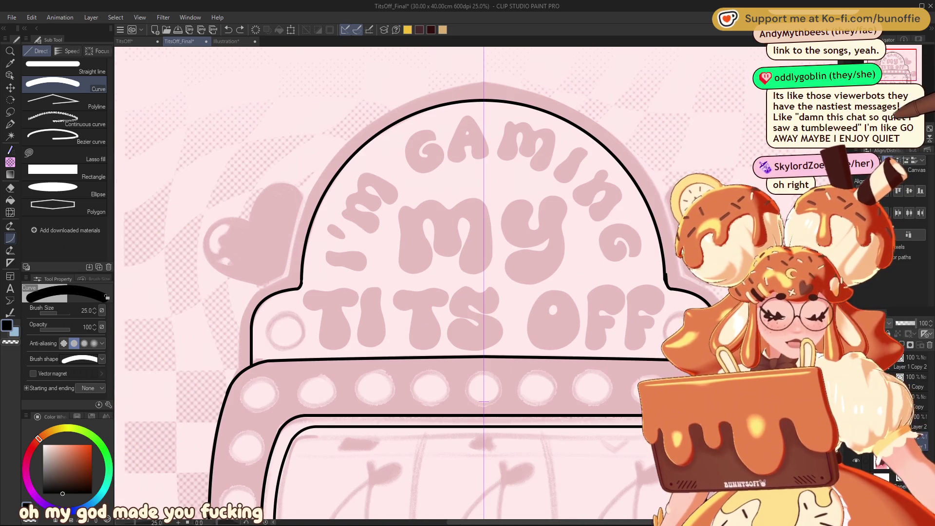
scroll(902, 72, up, 2)
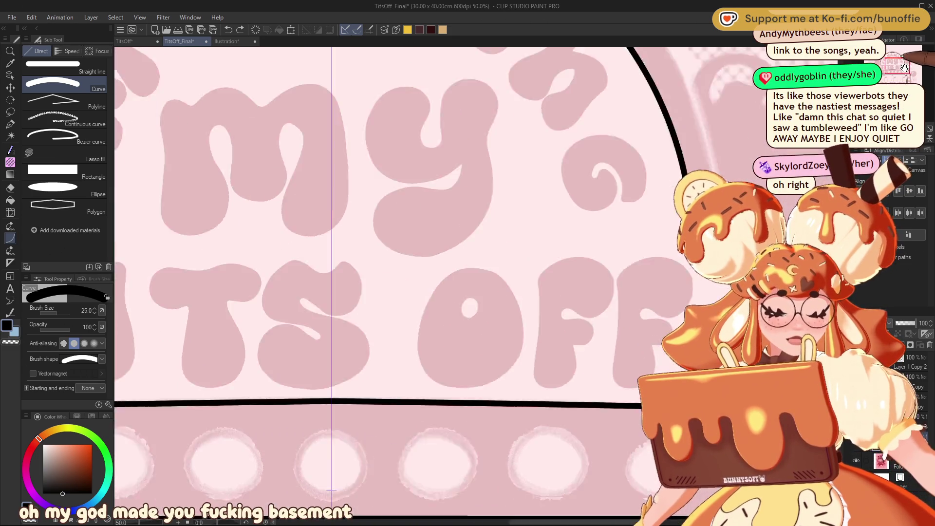
drag(902, 72, 915, 67)
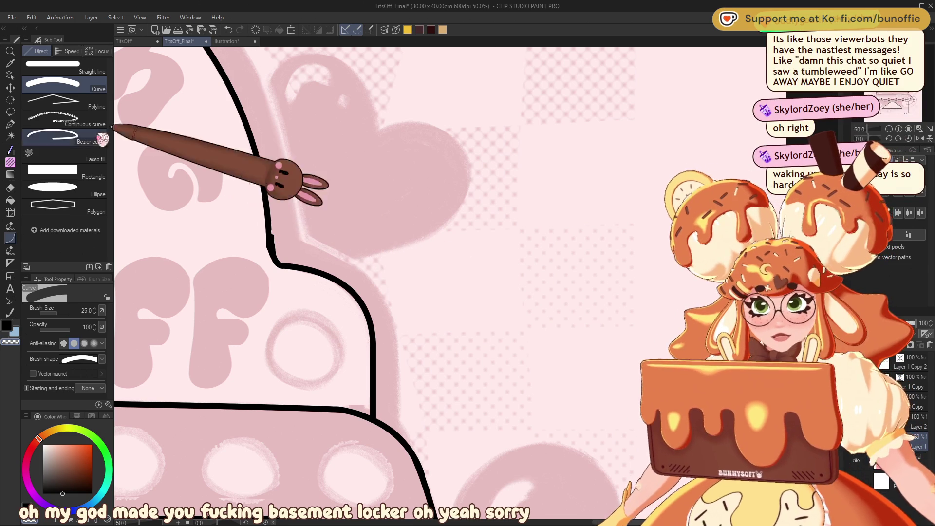
click(10, 124)
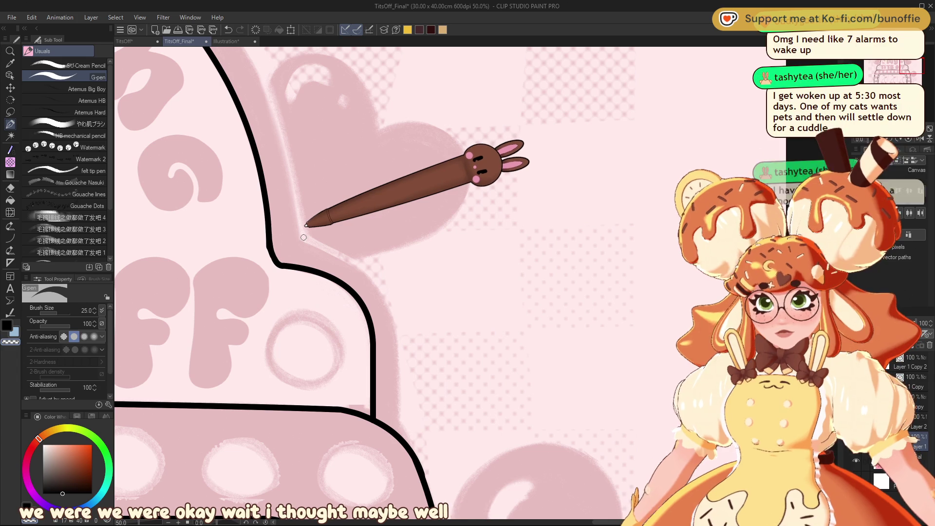
- Zoom out twice, from 50% to 12.5%, to fit the whole slot machine
key(ctrl+minus)
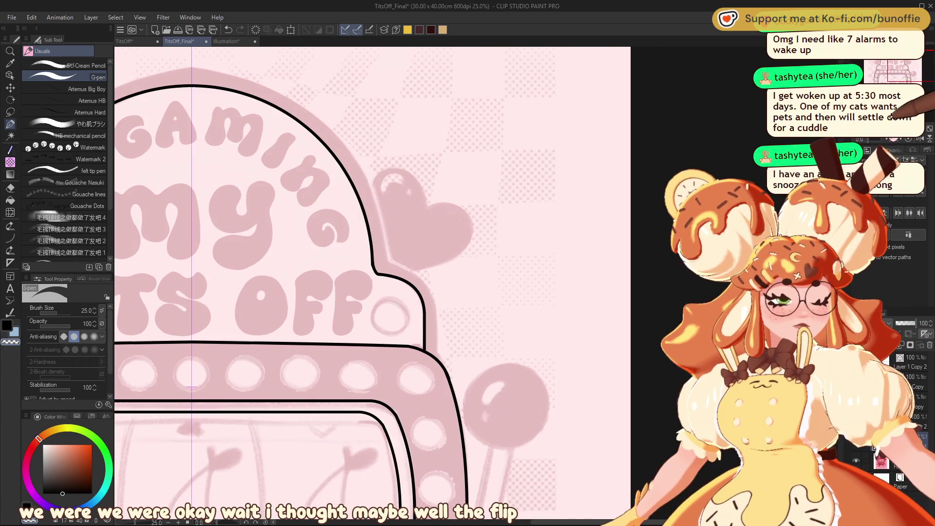
key(ctrl+minus)
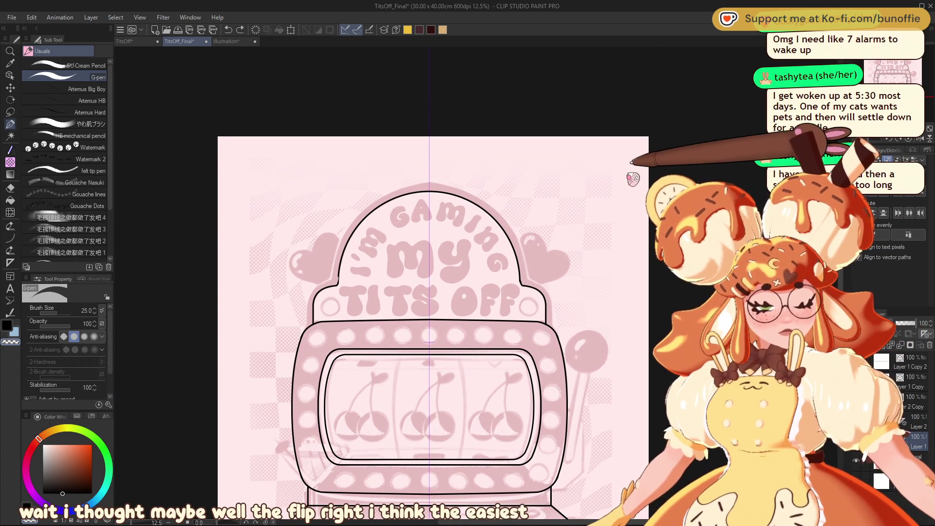
- Set Adjust line width's Thicken amount to about 3 and start thickening the arch outline
click(10, 312)
drag(94, 312, 101, 314)
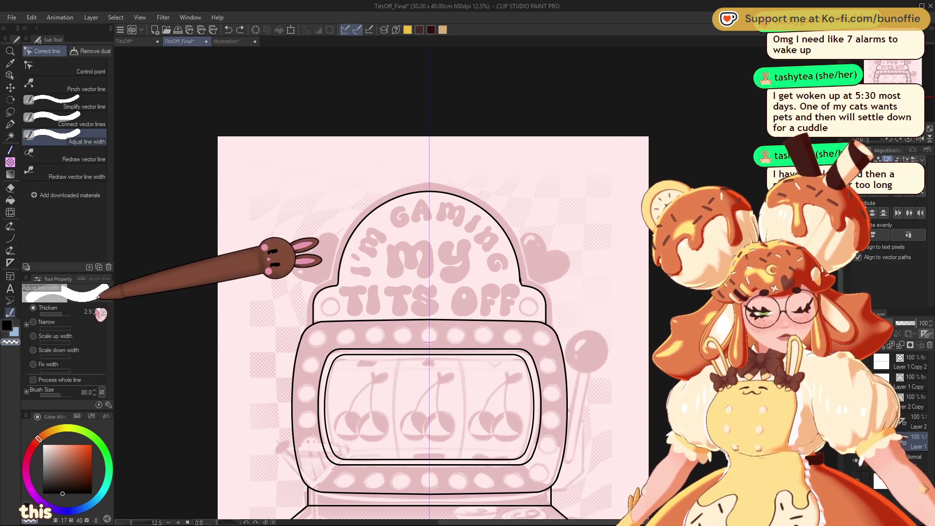
mouse_move(305, 324)
mouse_down()
mouse_move(382, 202)
mouse_move(506, 232)
mouse_move(565, 284)
mouse_move(429, 180)
mouse_move(336, 287)
mouse_up()
mouse_move(491, 229)
mouse_down()
mouse_move(448, 209)
mouse_move(341, 272)
mouse_move(336, 287)
mouse_up()
mouse_move(306, 327)
mouse_down()
mouse_move(343, 221)
mouse_move(521, 277)
mouse_up()
mouse_move(487, 195)
mouse_down()
mouse_move(407, 188)
mouse_move(314, 299)
mouse_move(311, 316)
mouse_up()
mouse_move(549, 314)
mouse_down()
mouse_move(490, 198)
mouse_move(321, 286)
mouse_move(516, 228)
mouse_move(545, 316)
mouse_up()
mouse_move(491, 247)
mouse_down()
mouse_move(347, 257)
mouse_move(336, 282)
mouse_up()
mouse_move(317, 327)
mouse_down()
mouse_move(314, 313)
mouse_move(381, 197)
mouse_move(518, 287)
mouse_move(545, 319)
mouse_move(432, 190)
mouse_move(336, 307)
mouse_move(343, 294)
mouse_move(331, 292)
mouse_move(495, 217)
mouse_move(546, 313)
mouse_move(492, 202)
mouse_move(341, 280)
mouse_move(321, 312)
mouse_up()
- Finish thickening the arch outline evenly and lower Layer 1 opacity to 55%
mouse_move(507, 274)
mouse_down()
mouse_move(397, 208)
mouse_move(319, 337)
mouse_up()
mouse_move(508, 261)
mouse_down()
mouse_move(417, 203)
mouse_move(320, 339)
mouse_up()
mouse_move(513, 267)
mouse_down()
mouse_move(409, 190)
mouse_move(322, 336)
mouse_up()
mouse_move(534, 292)
mouse_down()
mouse_move(428, 186)
mouse_move(321, 336)
mouse_up()
mouse_move(544, 317)
mouse_down()
mouse_move(428, 188)
mouse_move(334, 292)
mouse_move(321, 336)
mouse_move(313, 330)
mouse_move(380, 194)
mouse_move(541, 283)
mouse_move(548, 321)
mouse_move(455, 183)
mouse_move(328, 290)
mouse_move(321, 336)
mouse_move(536, 293)
mouse_move(396, 192)
mouse_move(314, 322)
mouse_move(321, 336)
mouse_move(525, 273)
mouse_move(340, 219)
mouse_move(314, 321)
mouse_up()
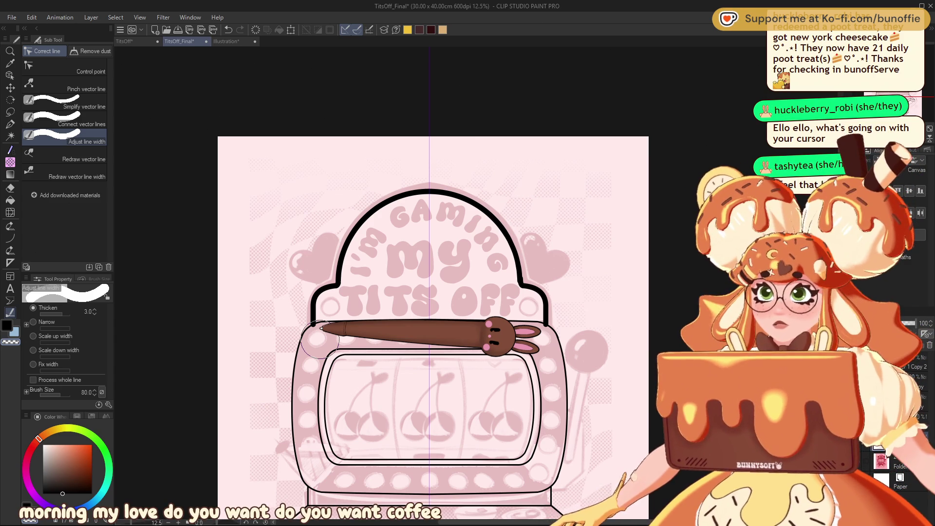
mouse_move(317, 334)
mouse_down()
mouse_move(315, 303)
mouse_move(336, 265)
mouse_move(443, 182)
mouse_move(525, 282)
mouse_up()
mouse_move(544, 335)
mouse_down()
mouse_move(504, 228)
mouse_move(345, 261)
mouse_move(313, 324)
mouse_move(325, 278)
mouse_move(440, 189)
mouse_move(539, 271)
mouse_move(541, 302)
mouse_up()
mouse_move(438, 181)
mouse_down()
mouse_move(341, 263)
mouse_move(316, 312)
mouse_move(314, 297)
mouse_move(506, 192)
mouse_move(541, 307)
mouse_up()
mouse_move(314, 323)
mouse_down()
mouse_move(377, 212)
mouse_move(545, 272)
mouse_move(542, 307)
mouse_up()
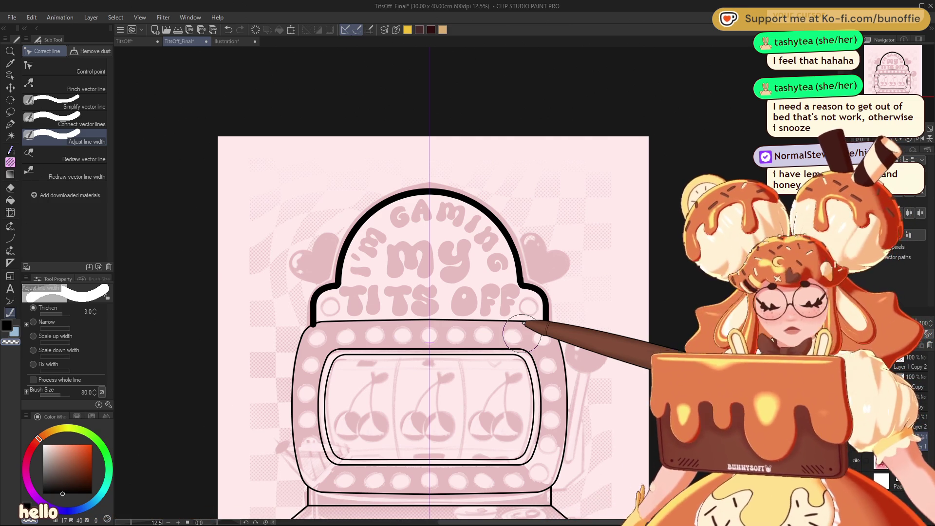
mouse_move(314, 338)
mouse_down()
mouse_move(350, 209)
mouse_move(504, 218)
mouse_move(553, 313)
mouse_move(546, 324)
mouse_move(314, 312)
mouse_move(381, 208)
mouse_move(541, 258)
mouse_move(546, 325)
mouse_up()
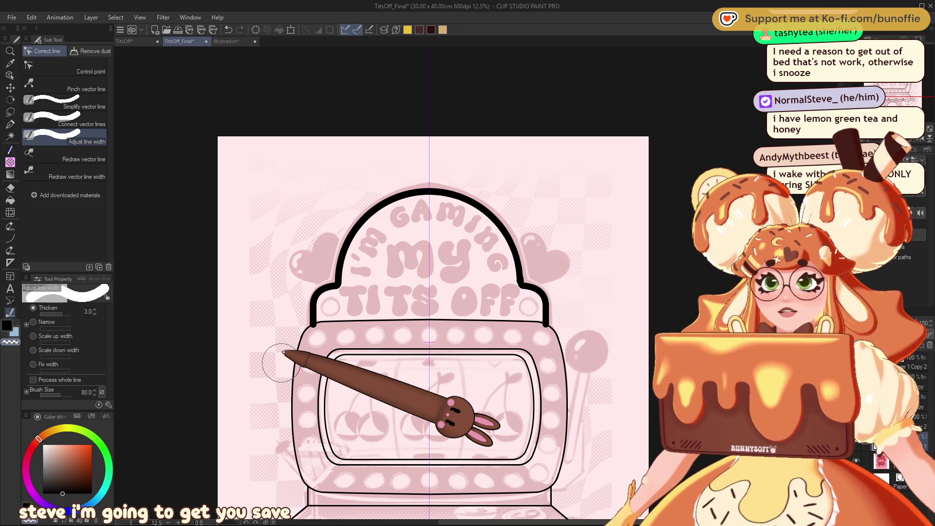
mouse_move(315, 317)
mouse_down()
mouse_move(313, 292)
mouse_move(475, 209)
mouse_move(544, 318)
mouse_move(545, 340)
mouse_up()
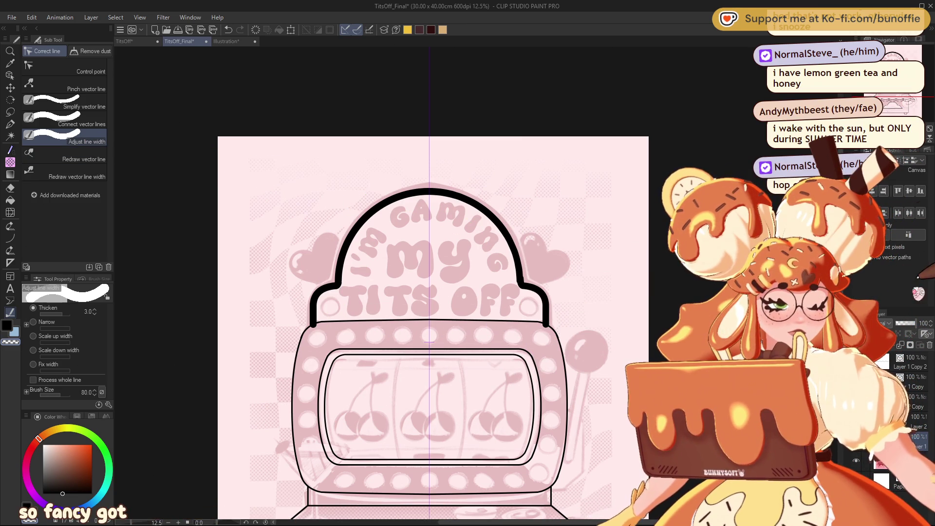
drag(914, 323, 904, 323)
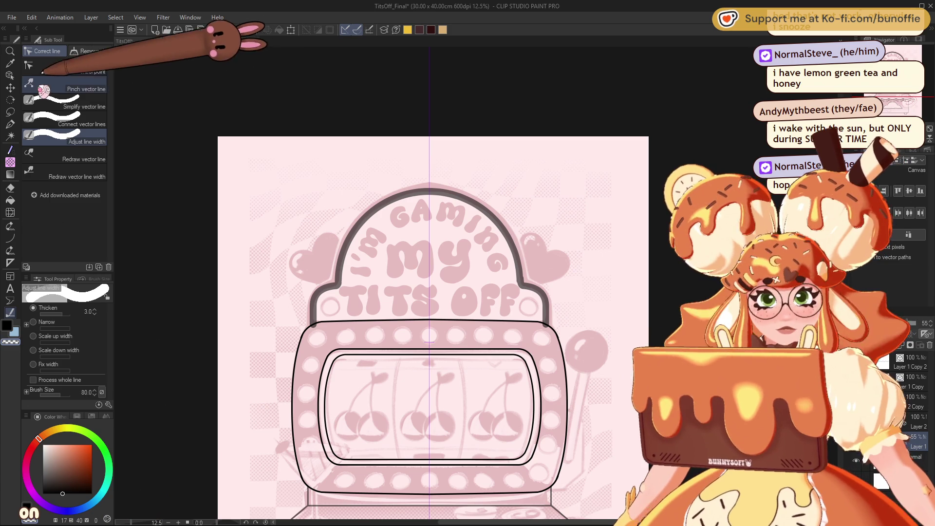
- Make a rectangular selection around the left half of the arch
click(10, 100)
click(9, 112)
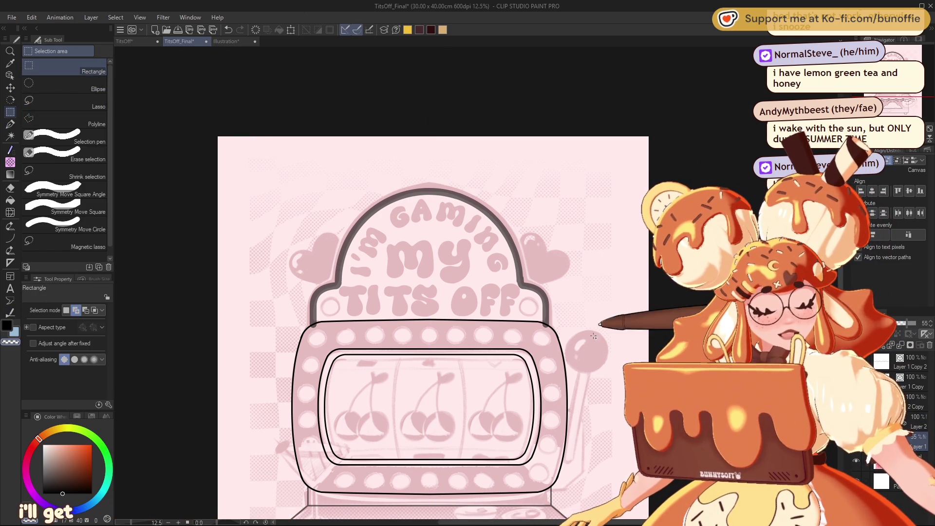
mouse_move(588, 352)
mouse_down()
mouse_move(445, 137)
mouse_move(429, 137)
mouse_up()
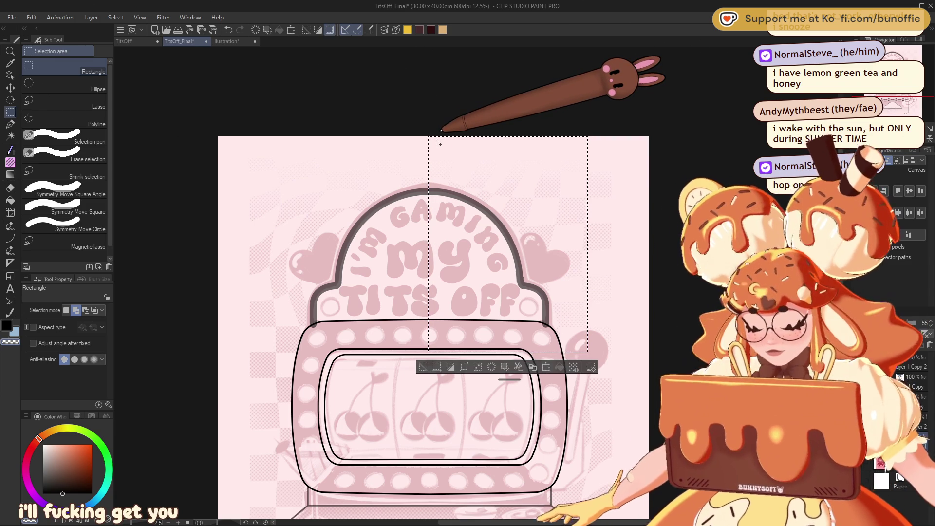
click(425, 367)
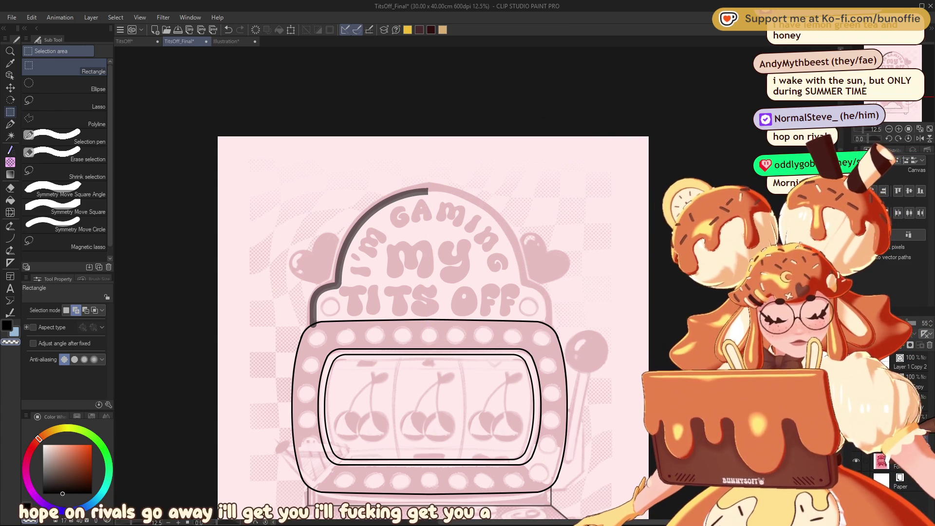
mouse_move(251, 137)
mouse_down()
mouse_move(486, 292)
mouse_move(497, 330)
mouse_up()
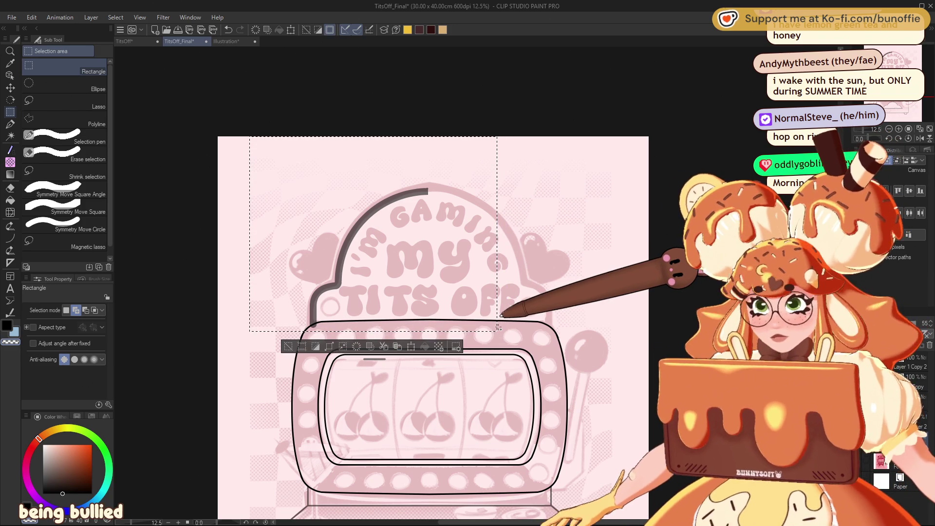
- Flip the selected half horizontally, move it onto the arch's right side, and deselect
key(ctrl+t)
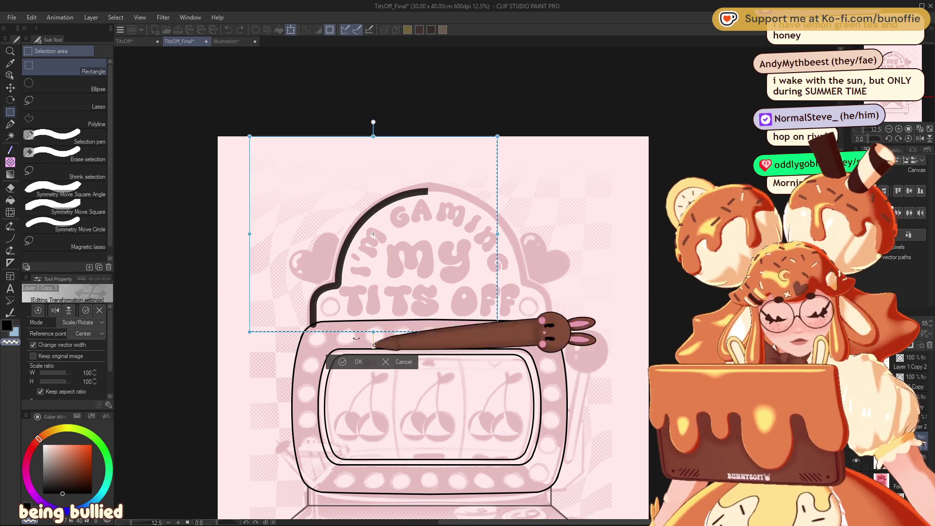
click(55, 310)
drag(389, 233, 497, 253)
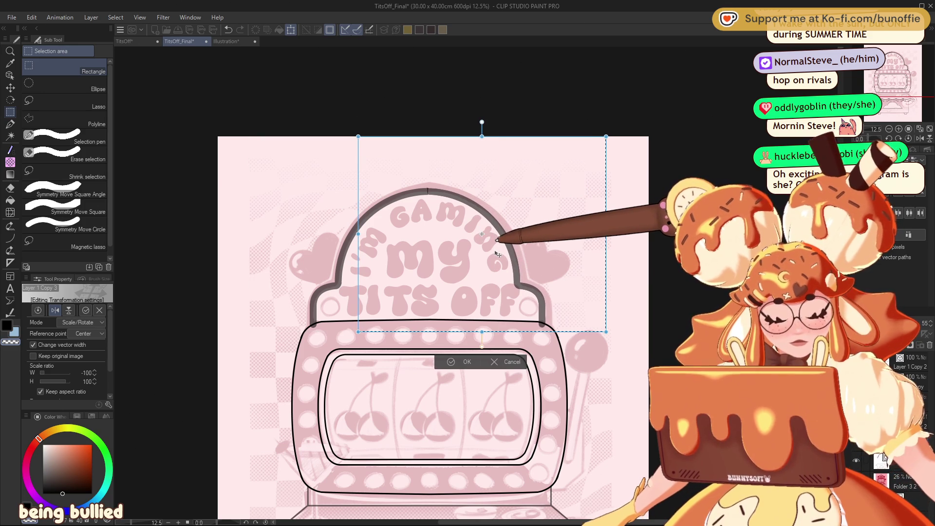
click(451, 360)
key(ctrl+r)
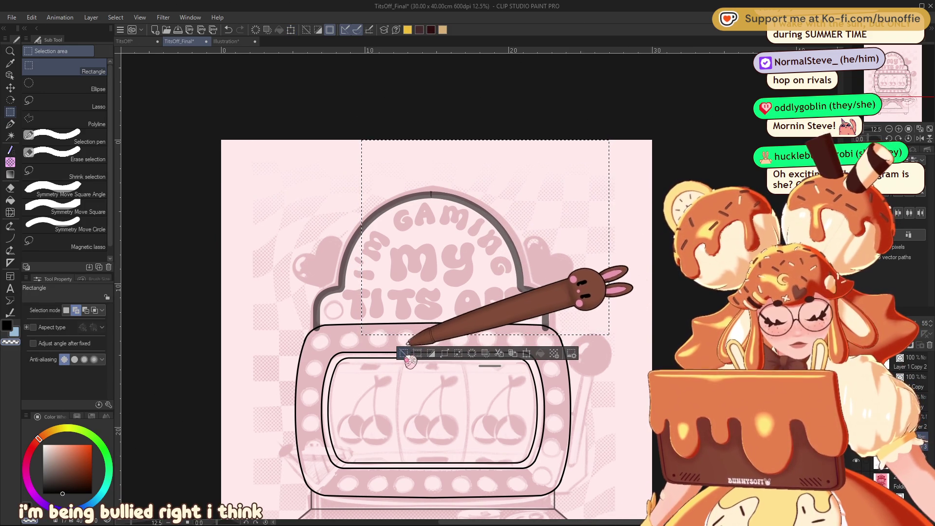
key(ctrl+d)
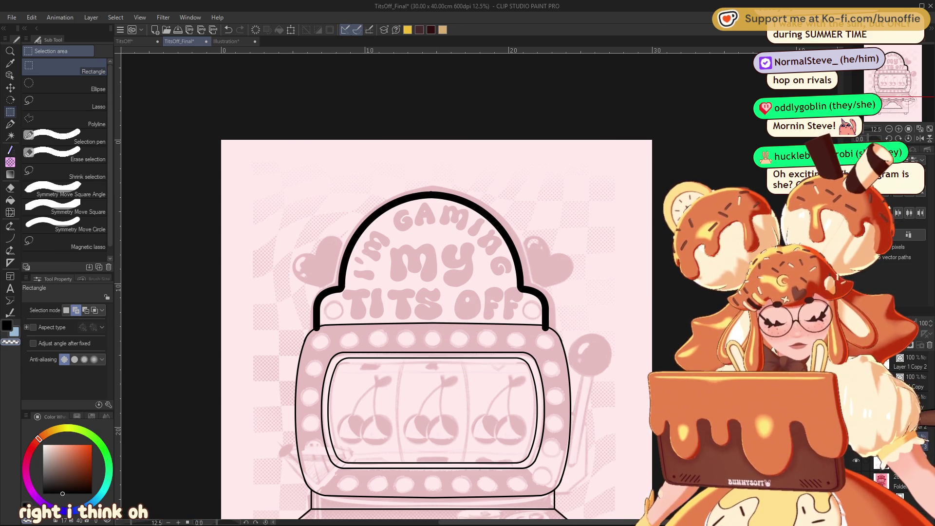
- Undo the recent arch edits and switch to a much larger G-pen
key(ctrl+z)
key(ctrl+z)
key(ctrl+z)
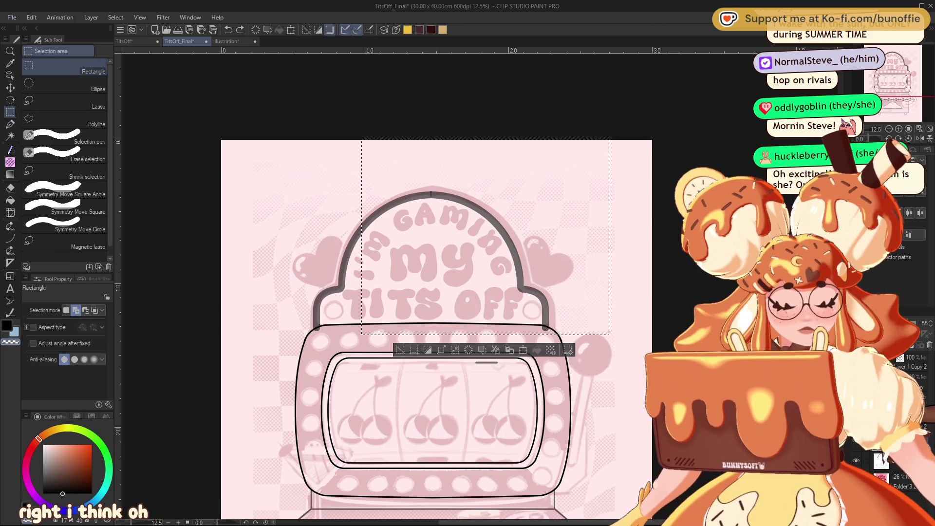
key(ctrl+z)
key(ctrl+z)
key(ctrl+z)
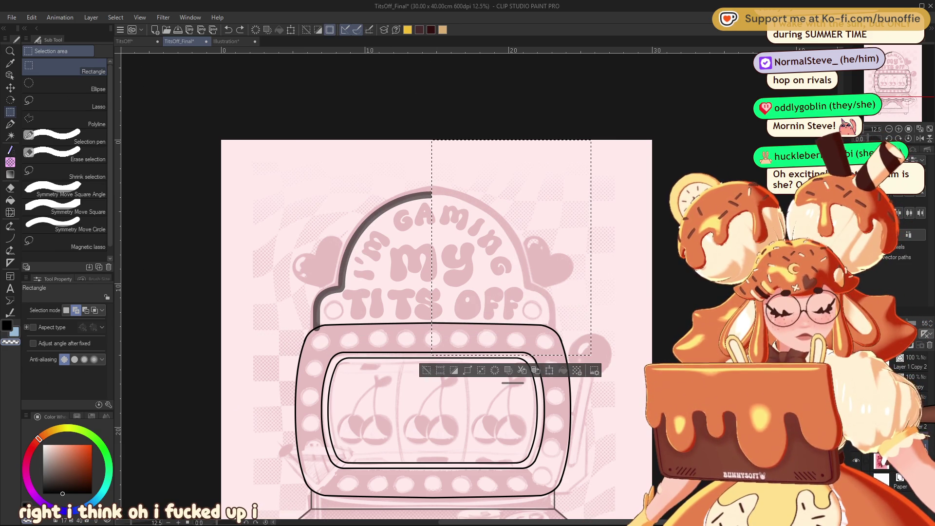
key(p)
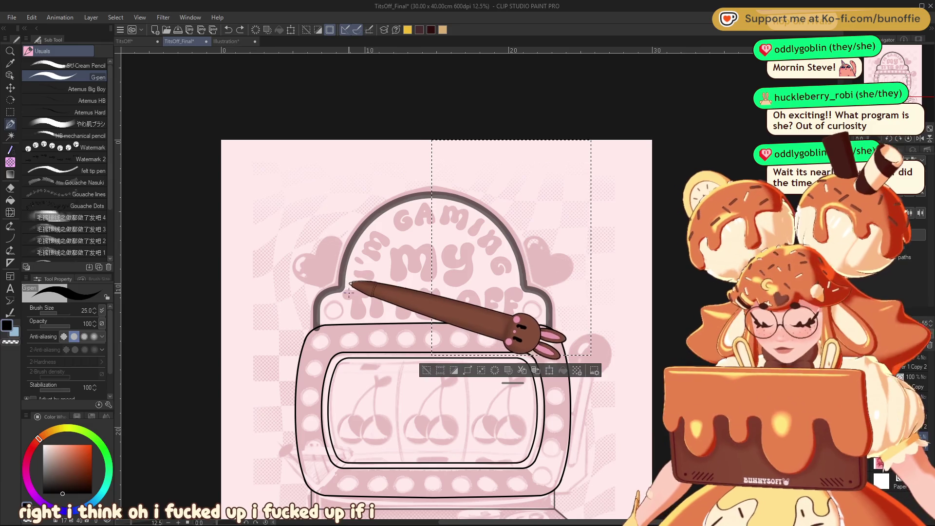
key(bracketright)
key(bracketright)
key(bracketright)
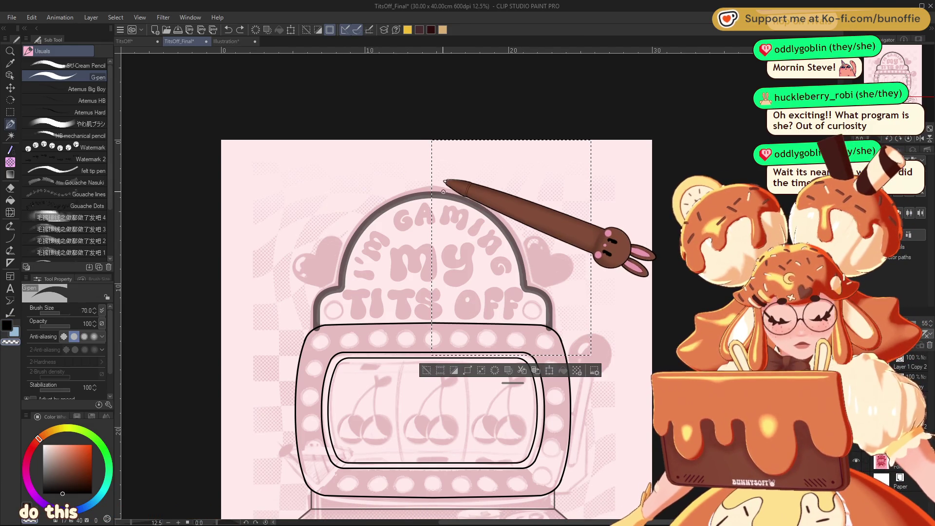
key(bracketright)
key(bracketright)
key(bracketright)
- Test a wide stroke over the arch's right side, undo it, deselect, and hide the rulers
mouse_move(441, 193)
mouse_down()
mouse_move(497, 210)
mouse_move(545, 305)
mouse_up()
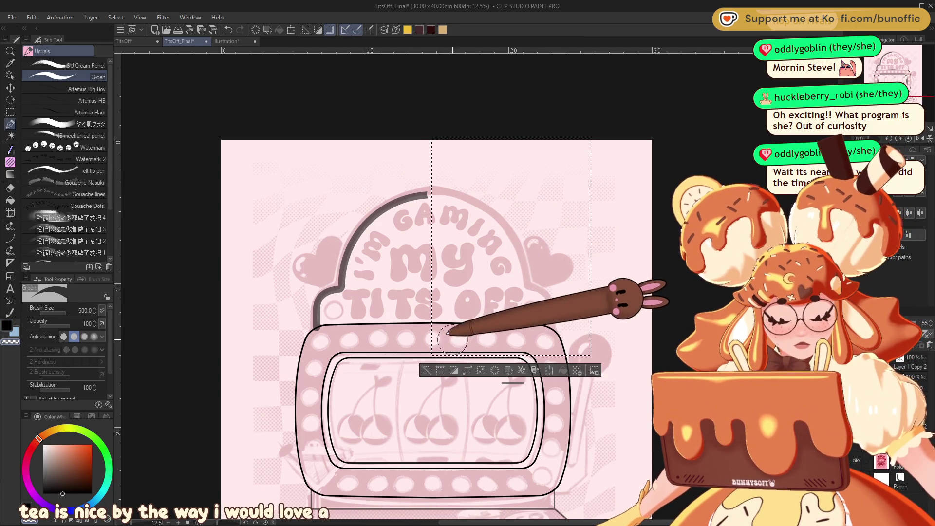
key(ctrl+z)
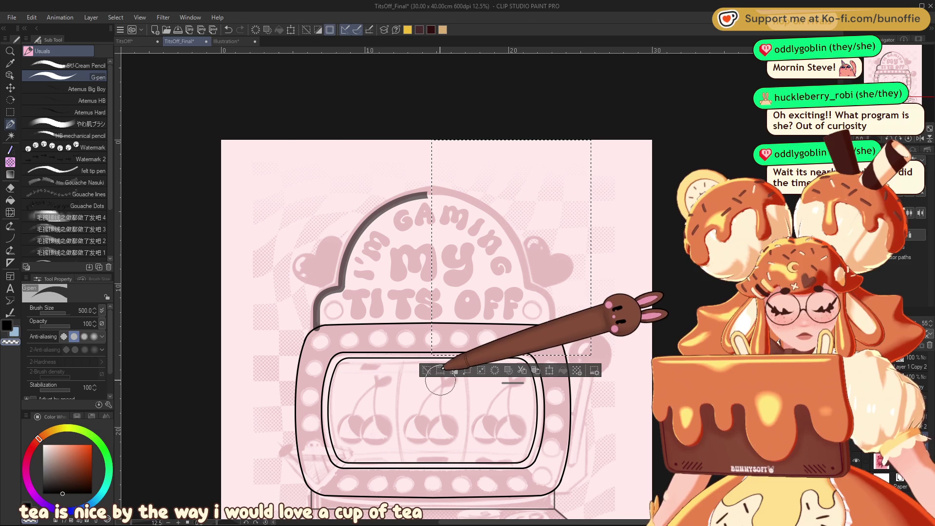
click(440, 371)
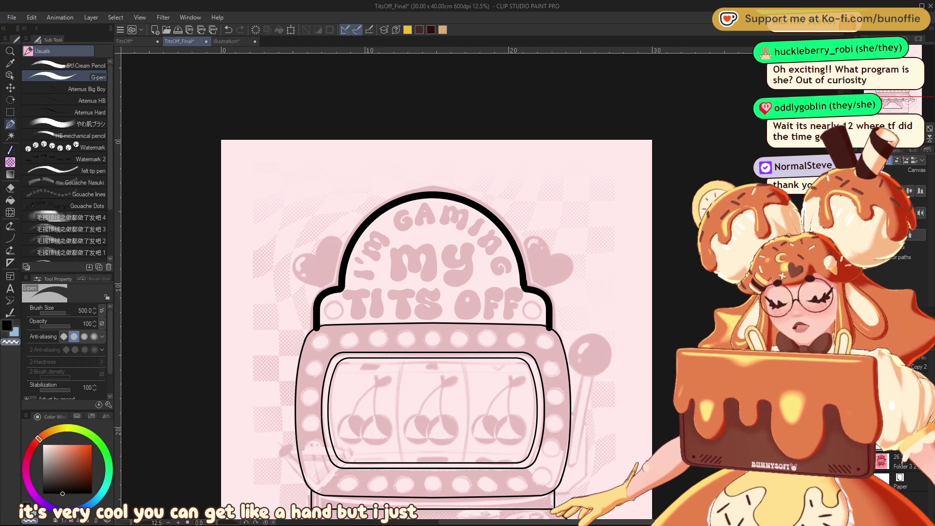
key(ctrl+r)
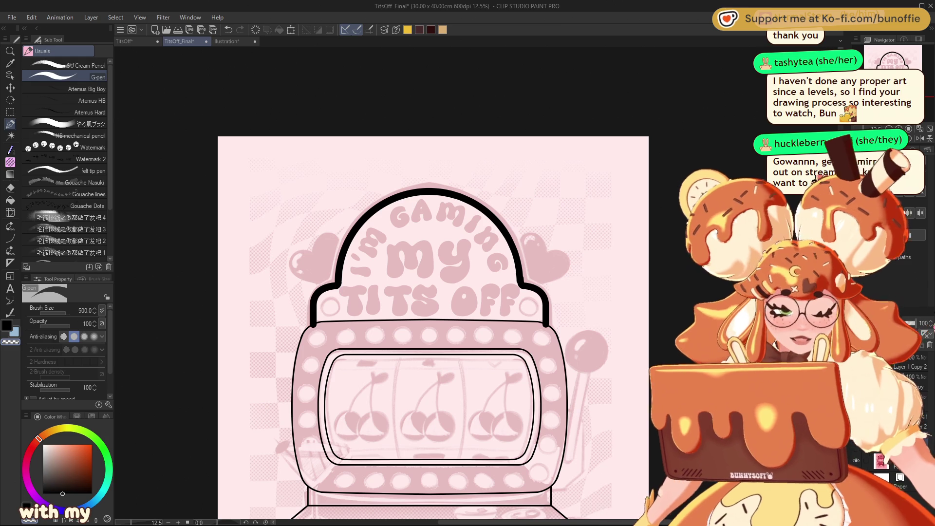
- Set the G-pen to size 120 and centre the dome arch's right shoulder in view at 25% zoom
scroll(894, 65, up, 2)
mouse_move(894, 66)
mouse_down()
mouse_move(893, 78)
mouse_move(894, 66)
mouse_move(913, 64)
mouse_up()
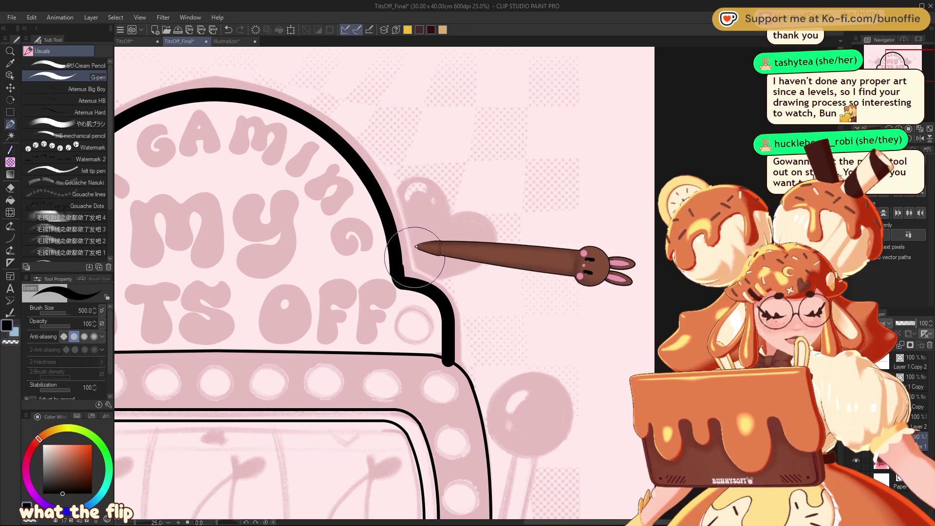
key(bracketleft)
key(bracketleft)
key(bracketleft)
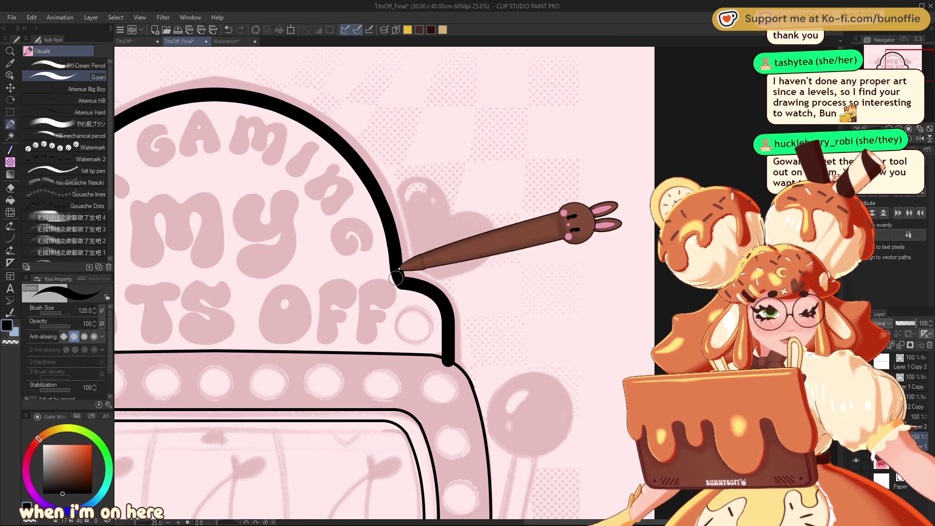
key(ctrl+minus)
key(ctrl+minus)
key(ctrl+minus)
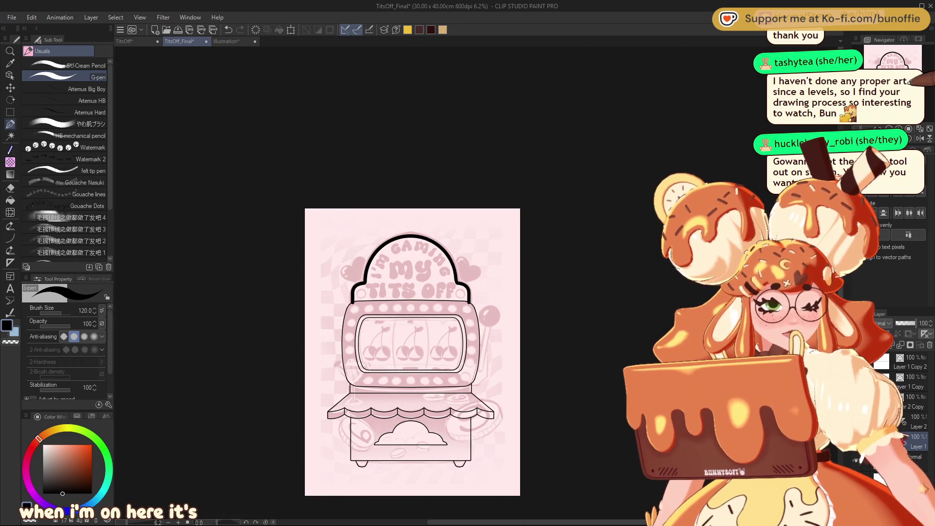
key(ctrl+plus)
key(ctrl+plus)
key(ctrl+plus)
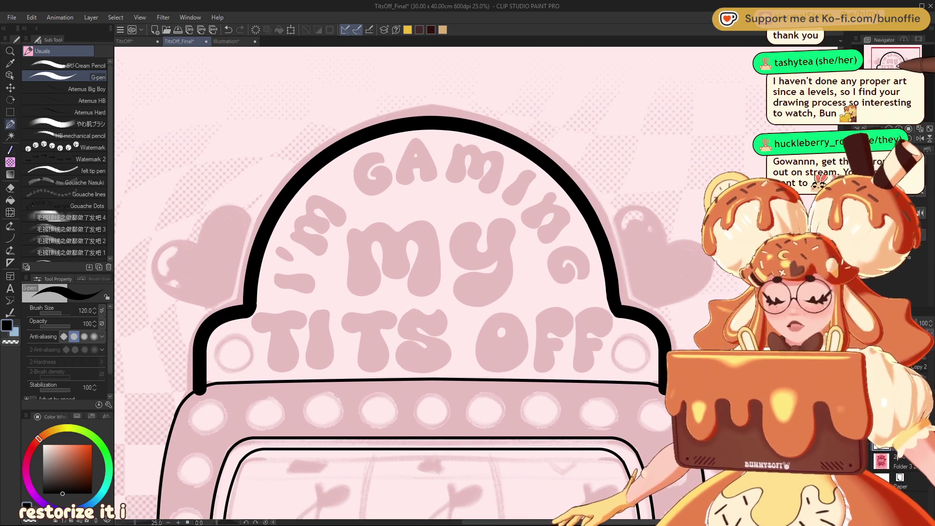
drag(898, 66, 900, 62)
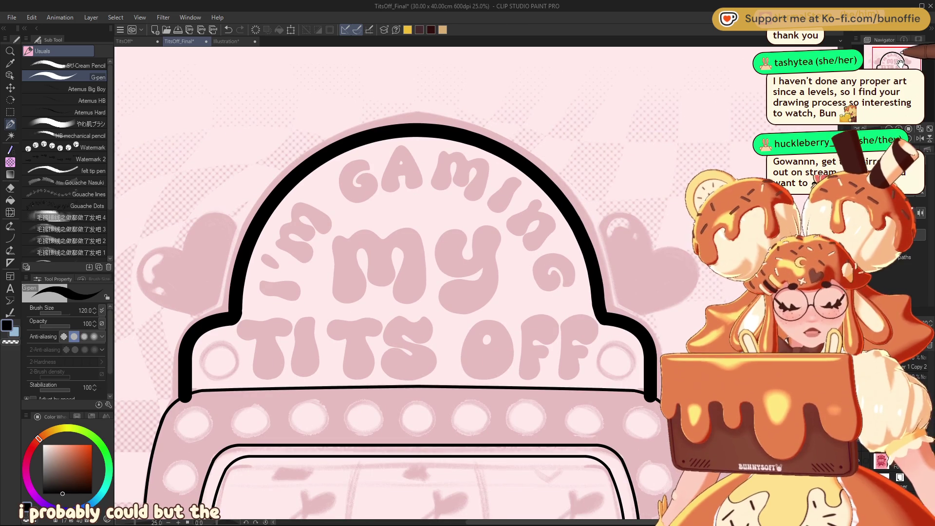
click(10, 88)
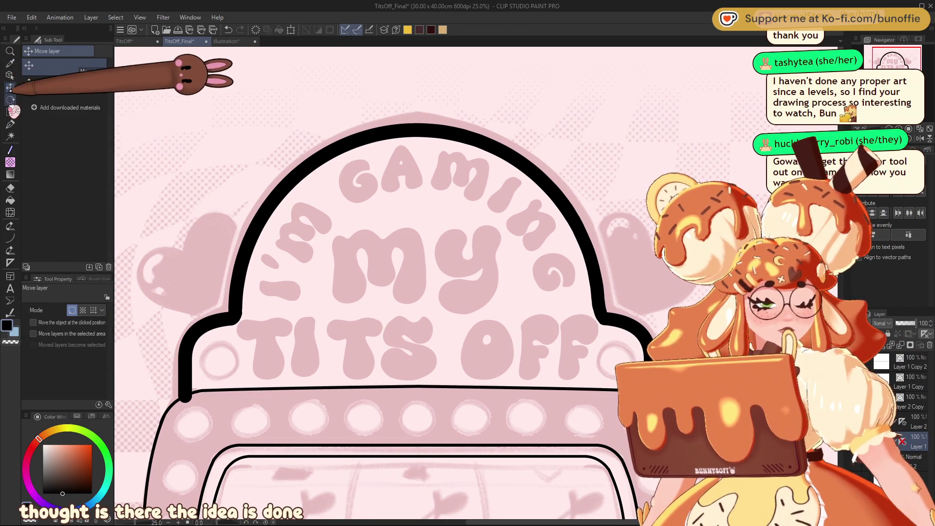
click(10, 112)
mouse_move(134, 106)
mouse_down()
mouse_move(455, 219)
mouse_move(698, 415)
mouse_up()
click(454, 430)
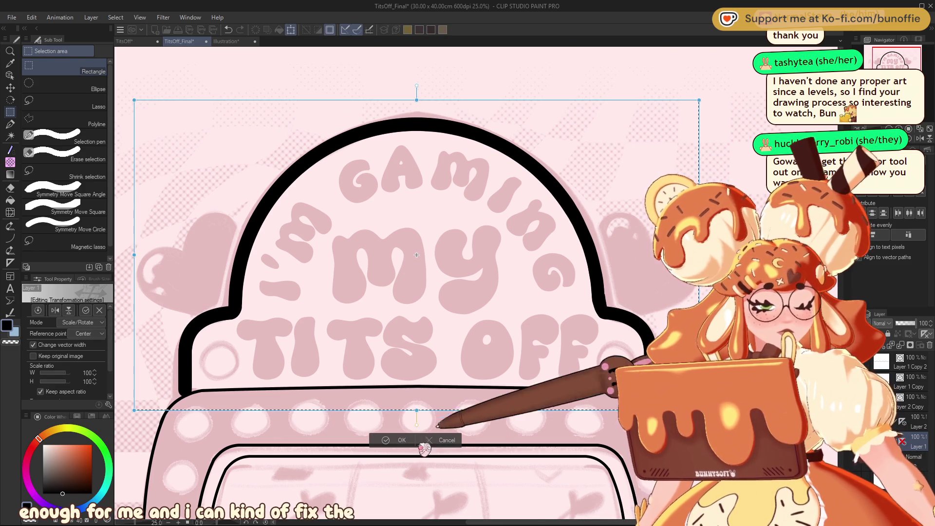
click(397, 440)
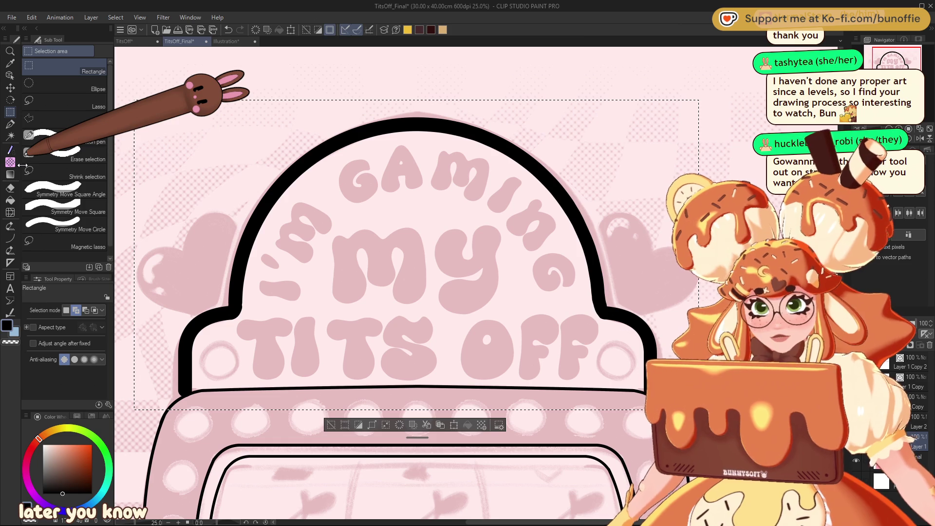
click(162, 107)
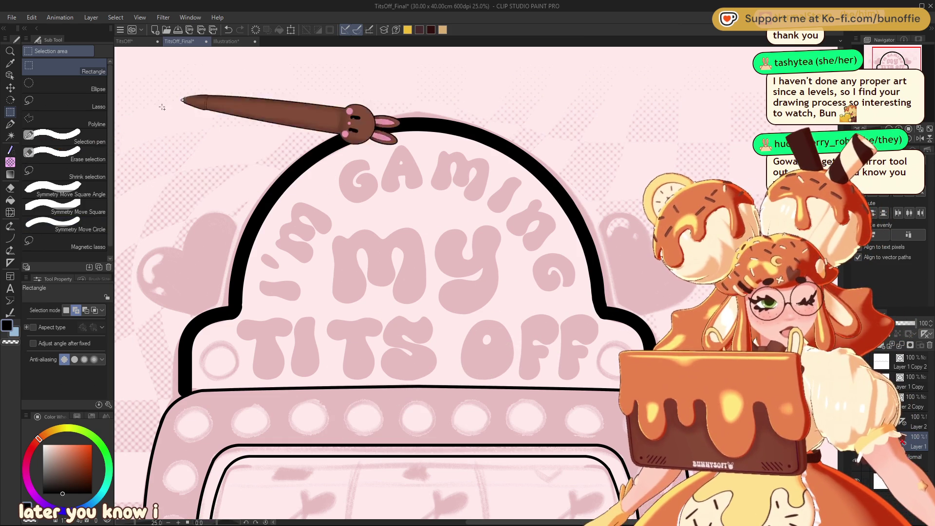
click(9, 124)
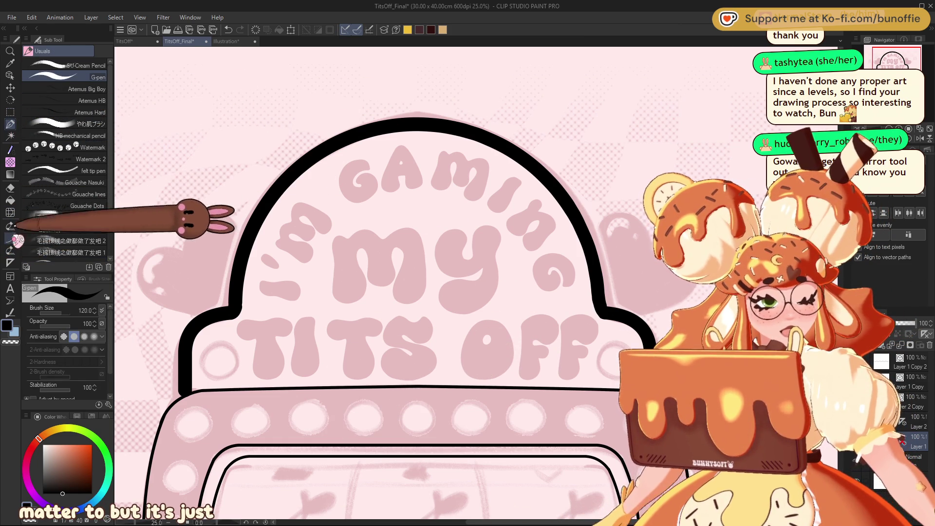
- Extend the left shoulder's black line down to the body with a size-100 straight line
click(10, 263)
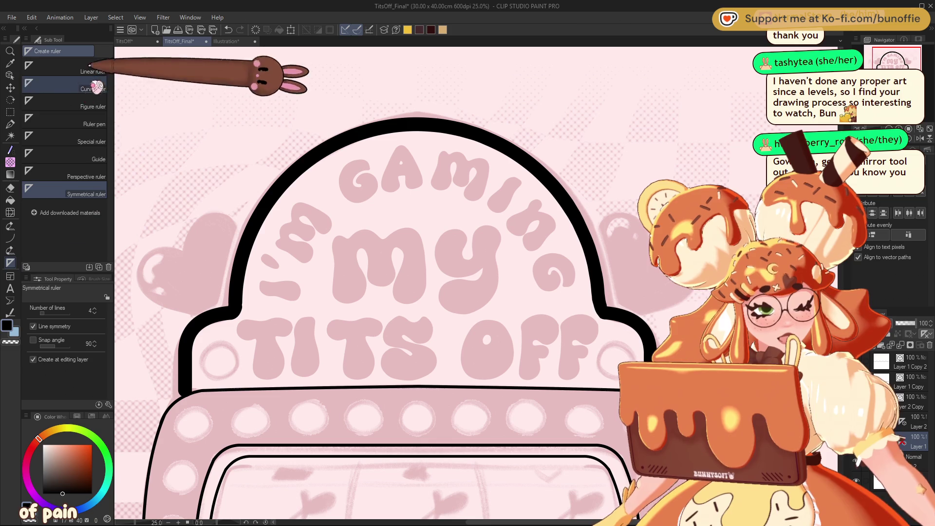
click(10, 238)
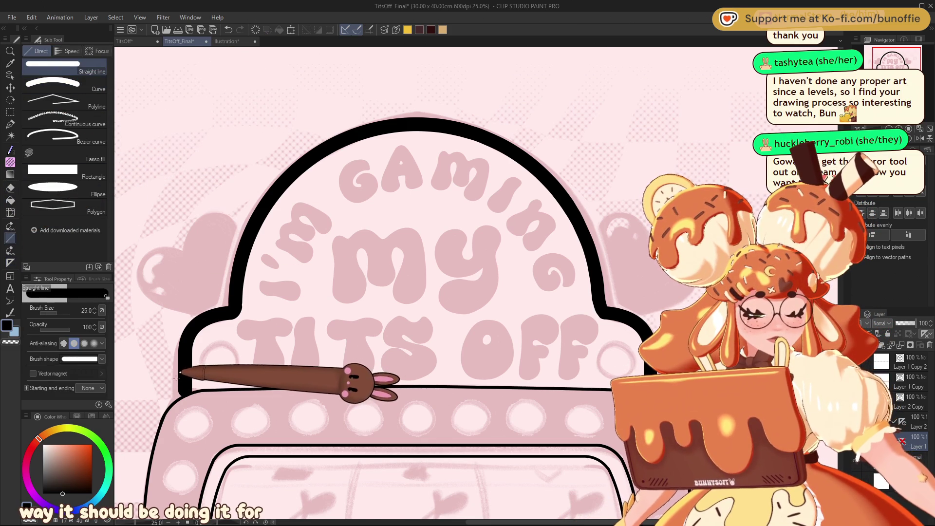
key(bracketright)
key(bracketright)
key(bracketright)
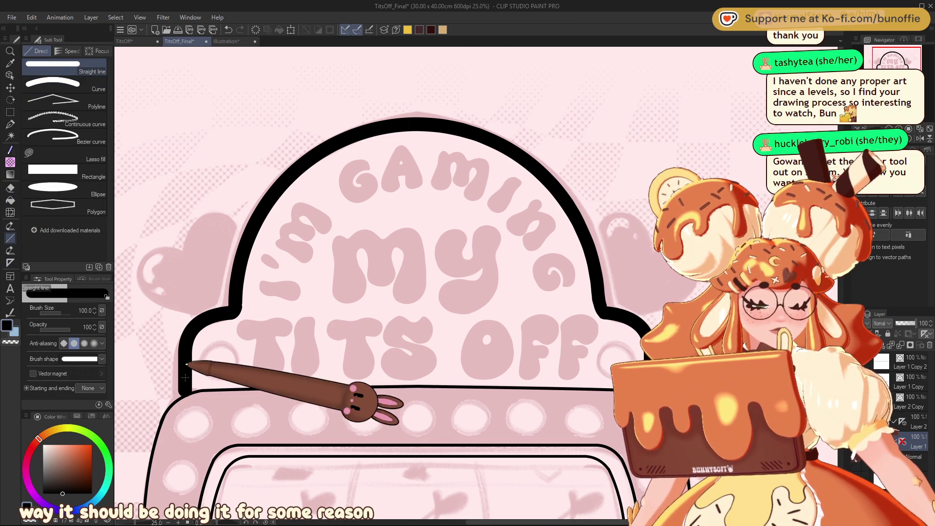
drag(185, 400, 183, 388)
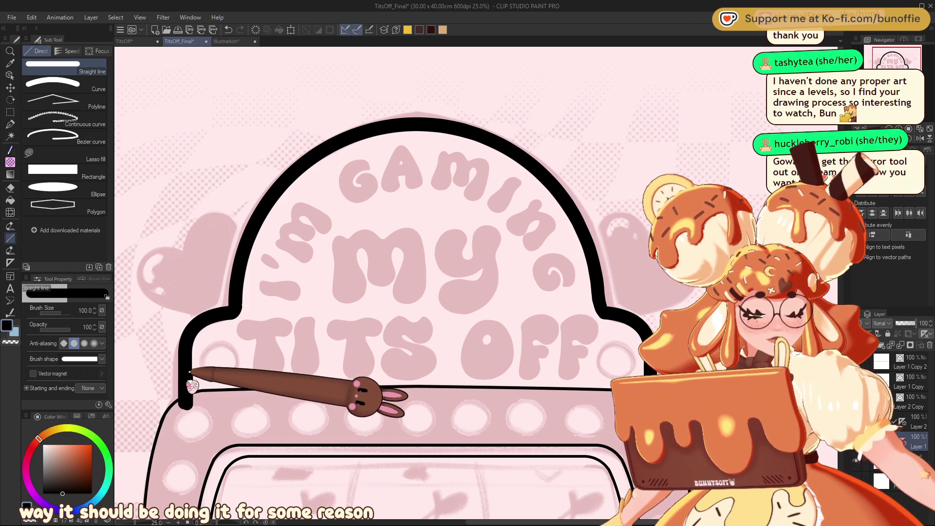
key(ctrl+z)
drag(185, 400, 191, 391)
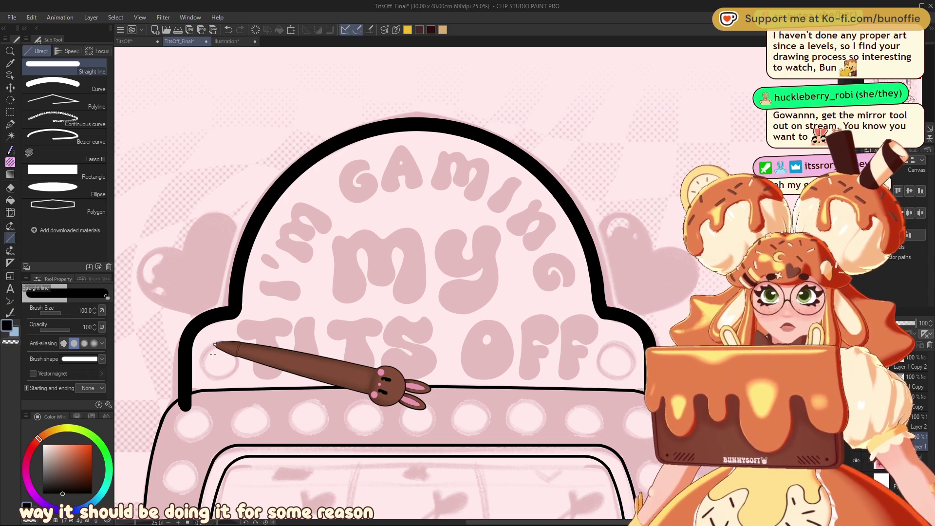
- Place a vertical Symmetrical ruler through the centre of the slot window
drag(875, 97, 883, 102)
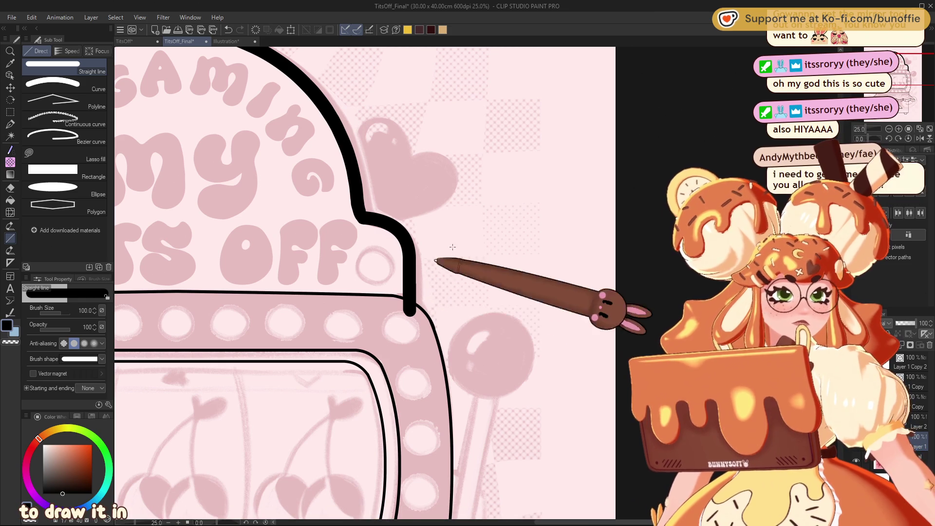
mouse_move(872, 128)
mouse_down()
mouse_move(859, 129)
mouse_move(871, 128)
mouse_up()
mouse_move(890, 83)
mouse_down()
mouse_move(889, 96)
mouse_move(891, 80)
mouse_up()
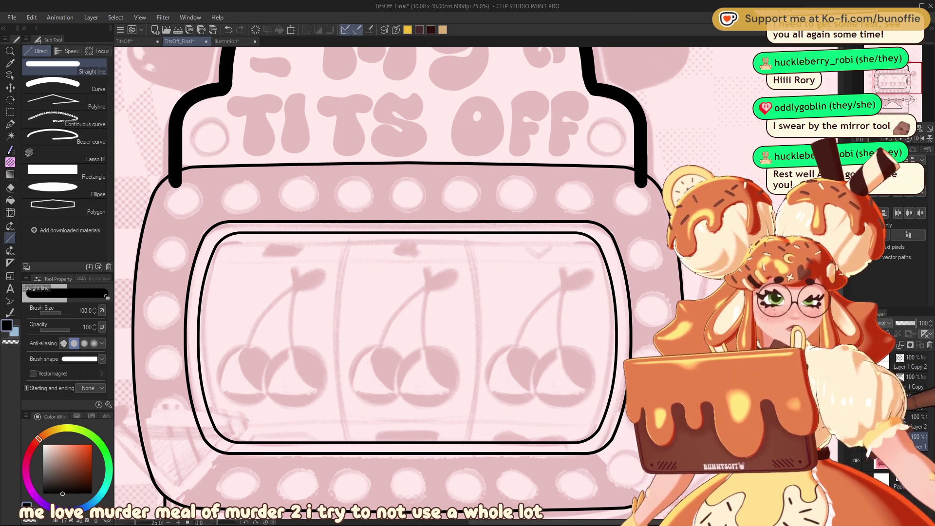
click(407, 207)
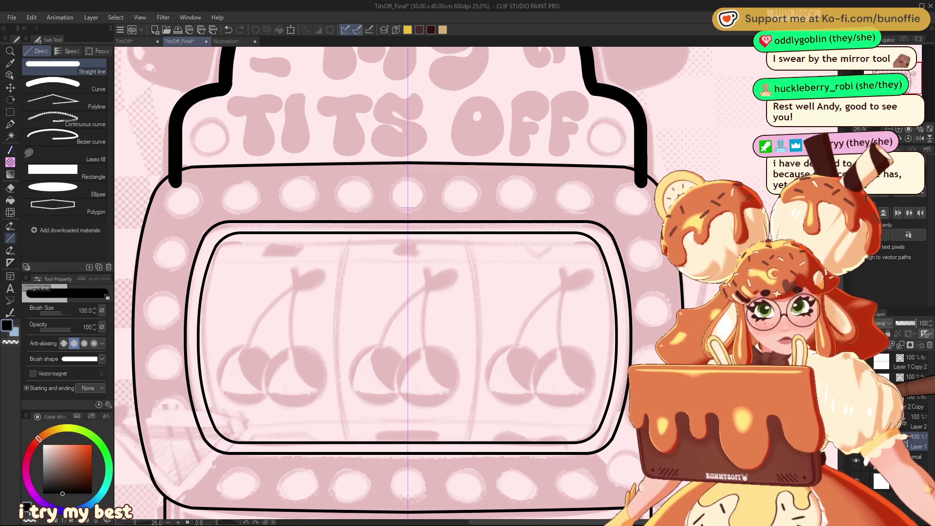
click(68, 84)
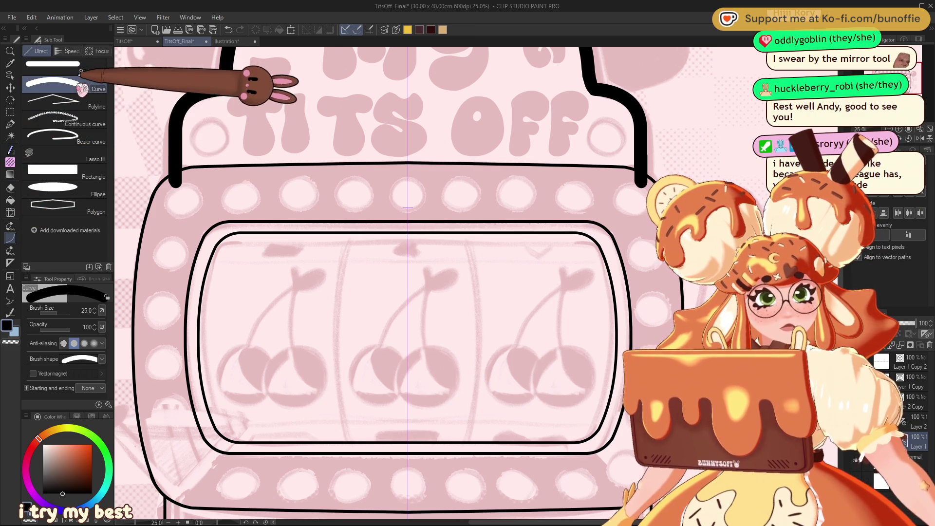
- Draw two mirrored, outward-bowing size-15 curve dividers in the slot window
key(bracketleft)
key(bracketleft)
key(bracketleft)
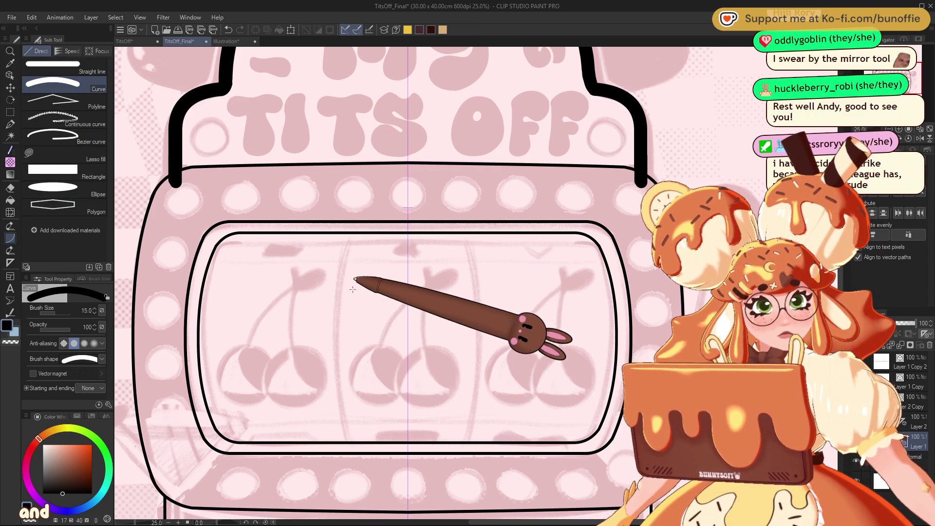
drag(347, 233, 340, 428)
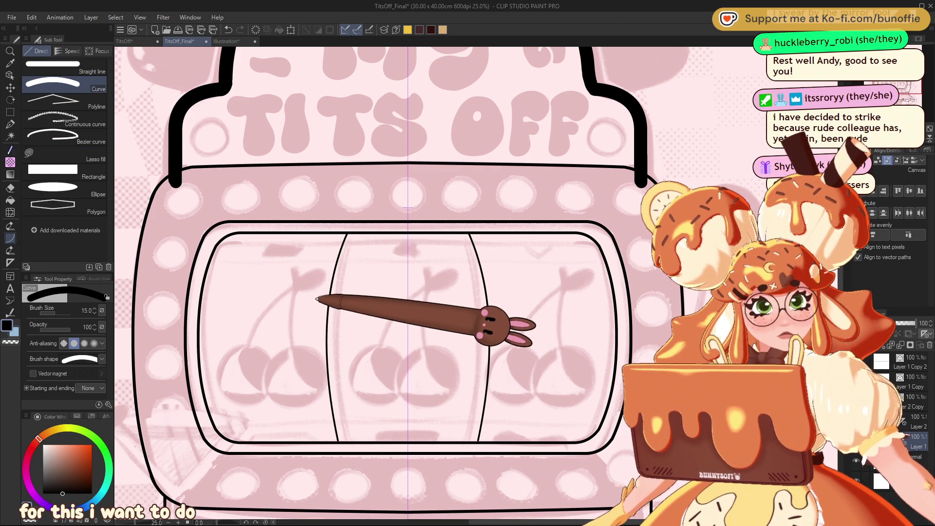
key(ctrl+z)
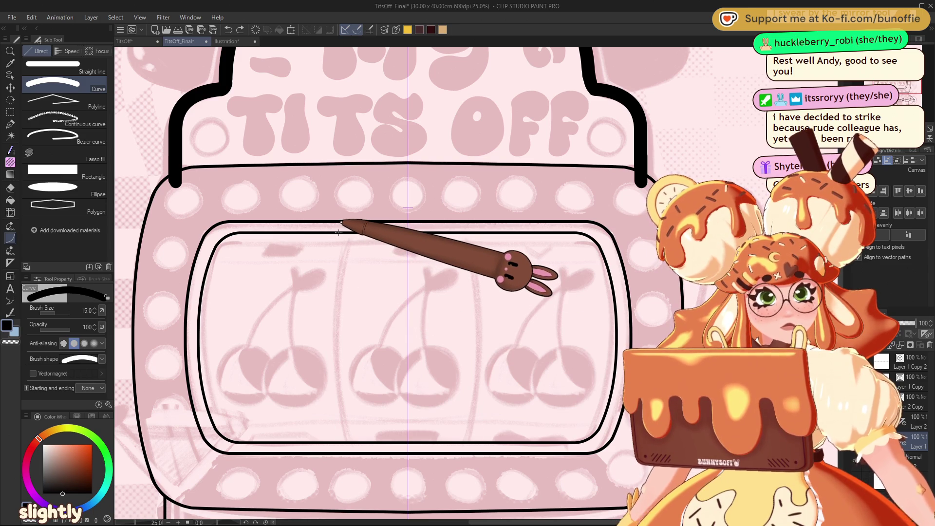
drag(339, 233, 333, 430)
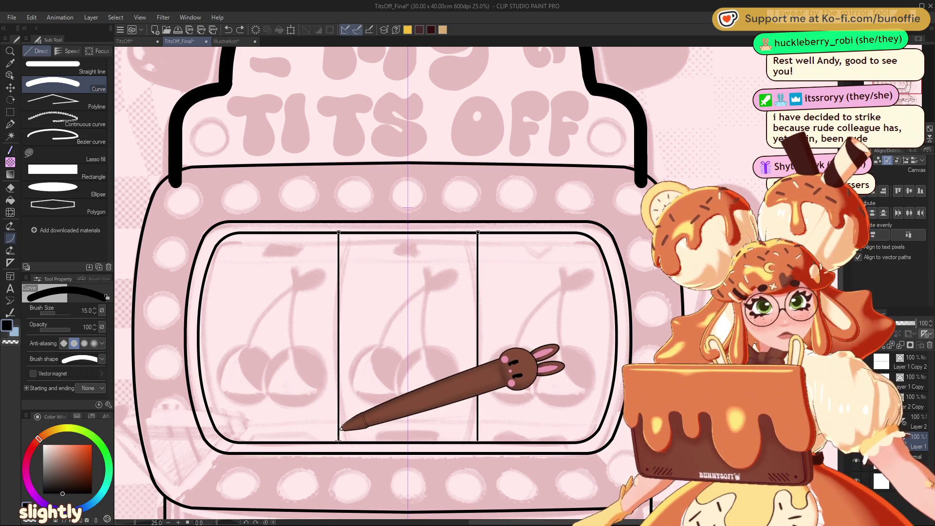
click(334, 433)
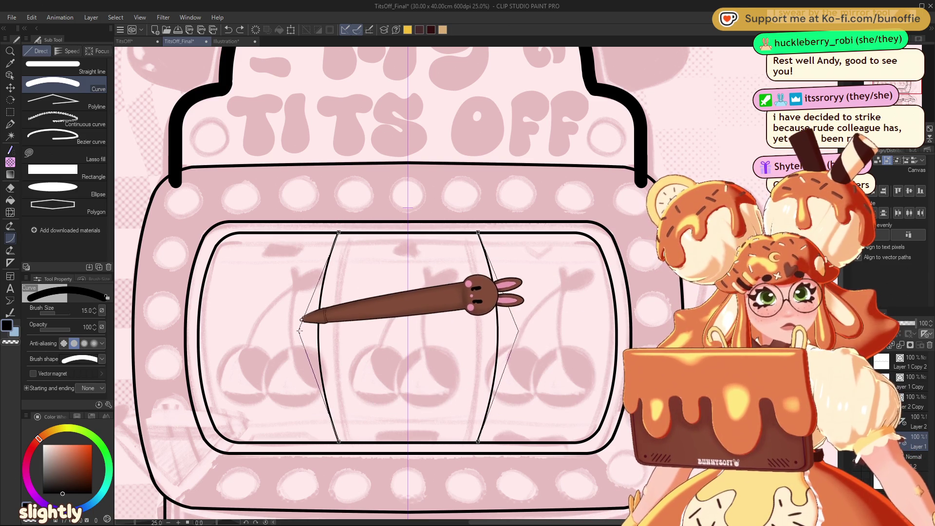
click(306, 332)
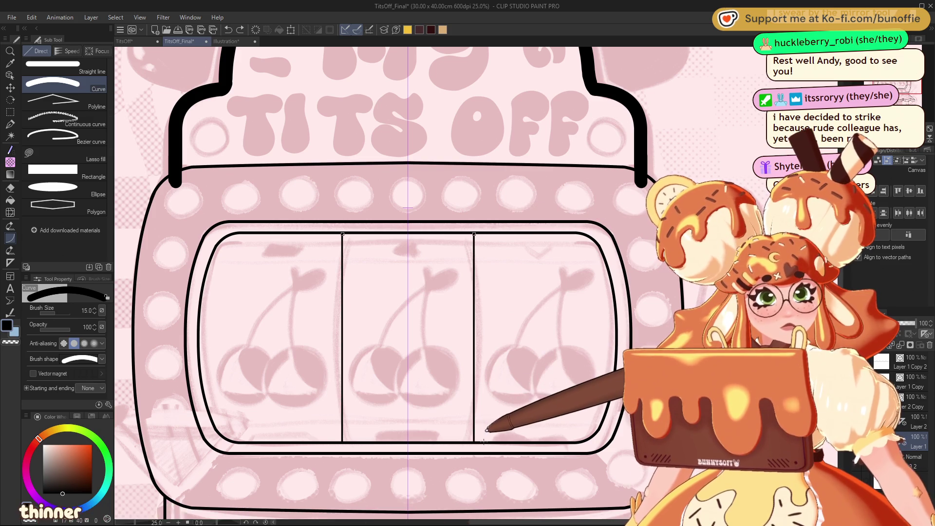
drag(481, 234, 484, 441)
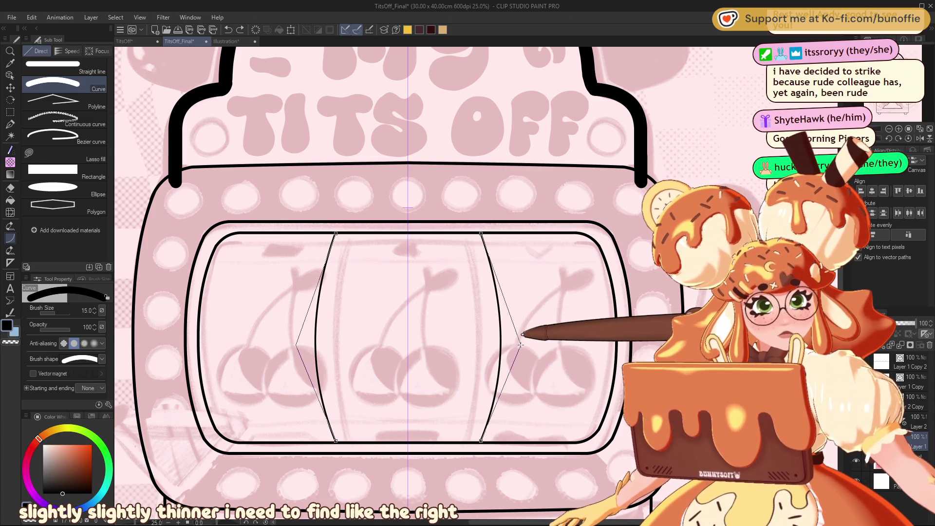
click(519, 343)
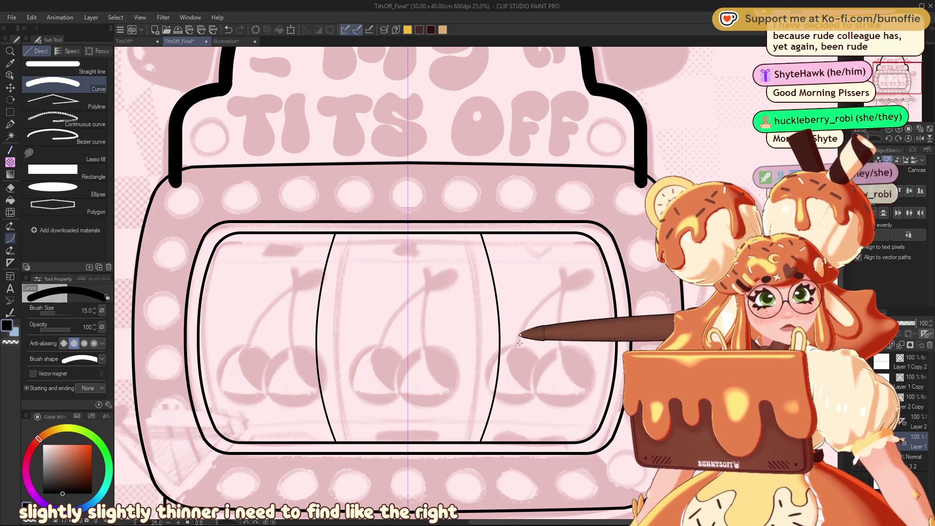
- Undo and redraw the bowed reel dividers until the curve looks right
key(ctrl+z)
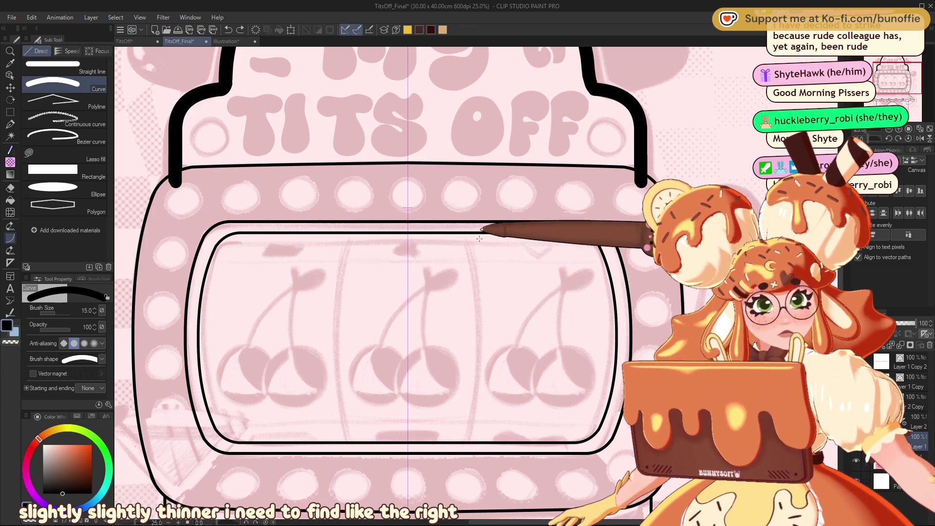
drag(476, 234, 486, 440)
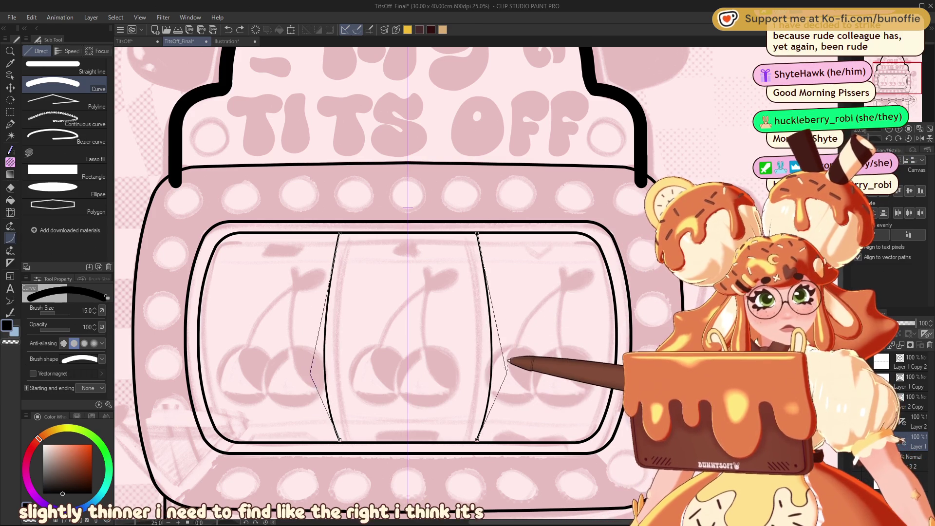
click(513, 346)
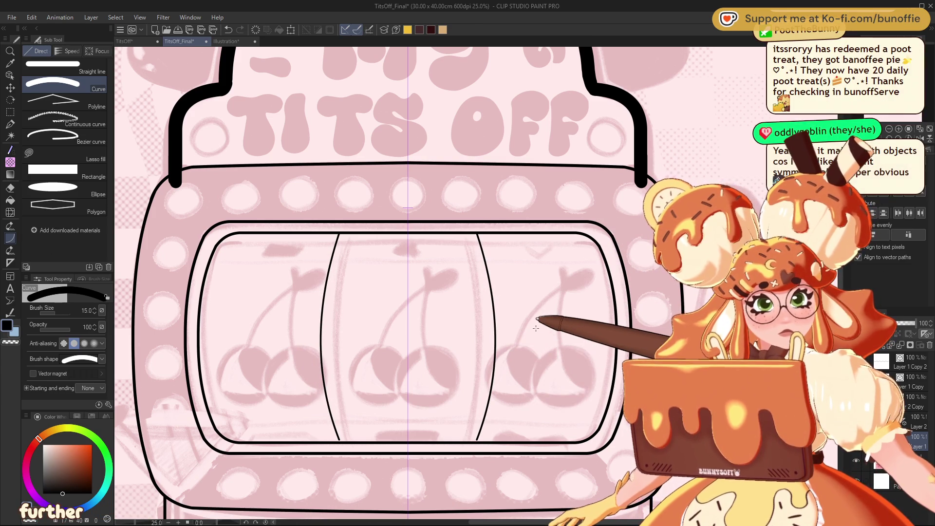
key(ctrl+z)
mouse_move(476, 234)
mouse_down()
mouse_move(504, 365)
mouse_move(500, 438)
mouse_up()
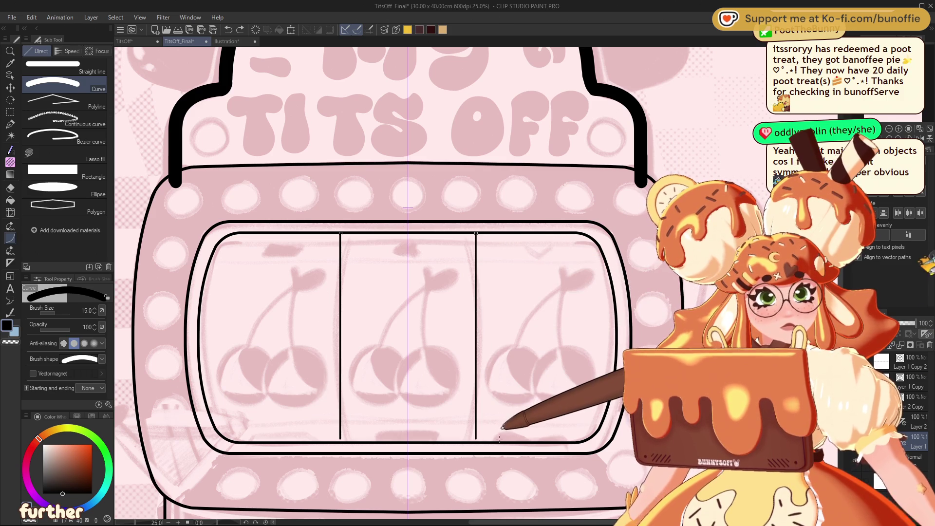
click(511, 343)
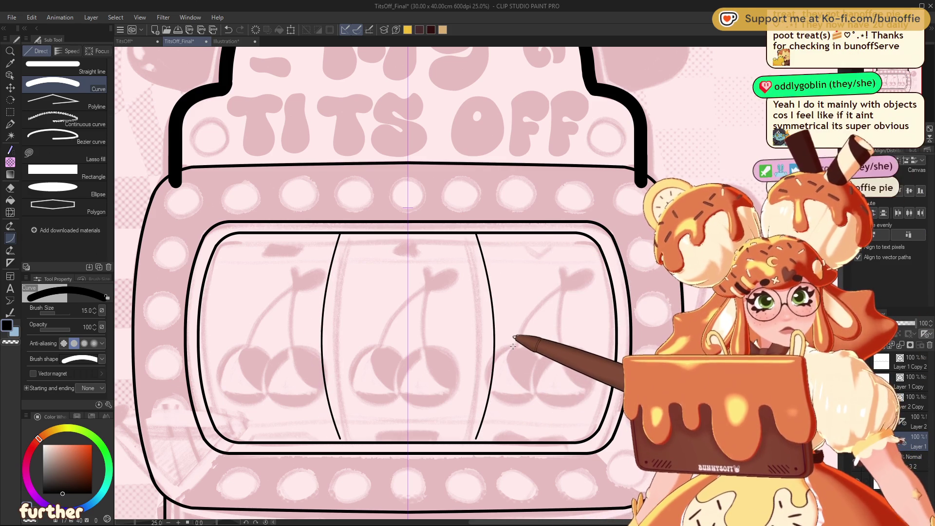
key(ctrl+minus)
key(ctrl+minus)
key(ctrl+minus)
key(ctrl+minus)
key(ctrl+minus)
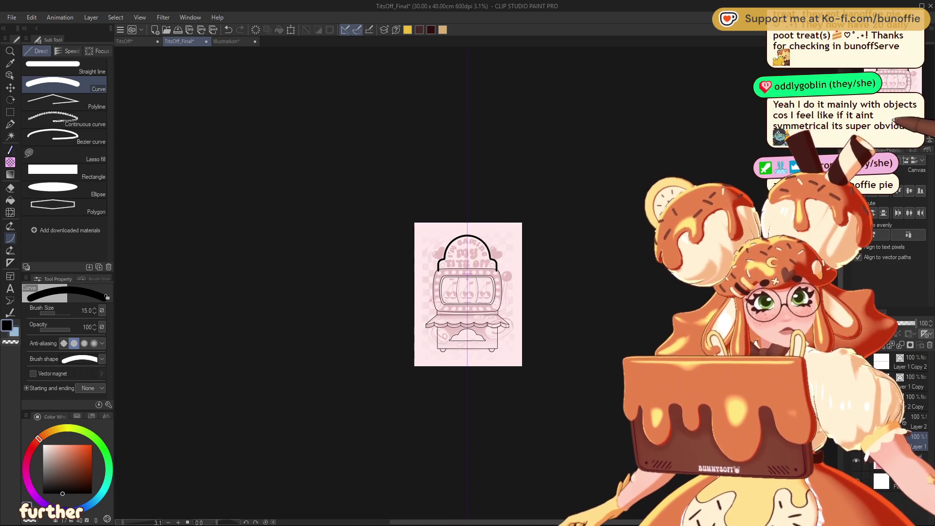
- Review the reel dividers around the canvas, then select the Ellipse sub-tool
key(ctrl+plus)
key(ctrl+plus)
key(ctrl+plus)
key(ctrl+plus)
key(ctrl+plus)
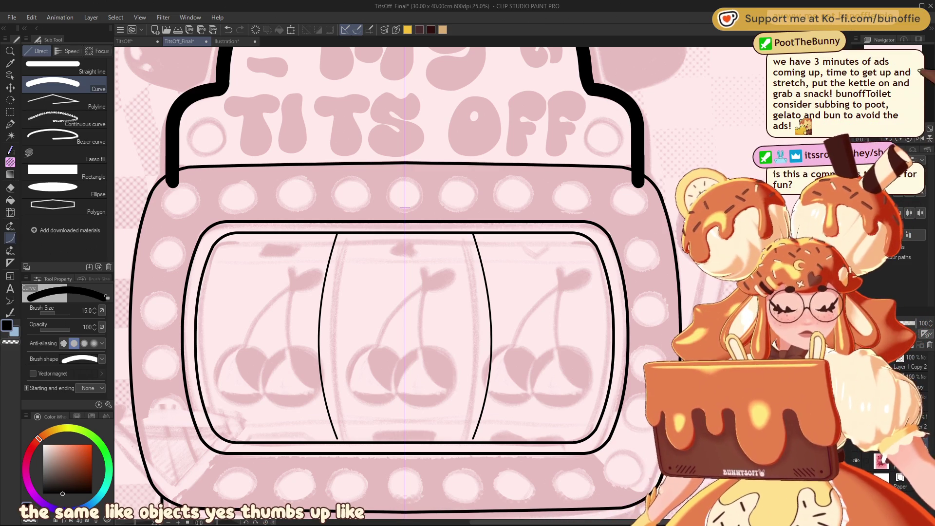
scroll(404, 283, down, 5)
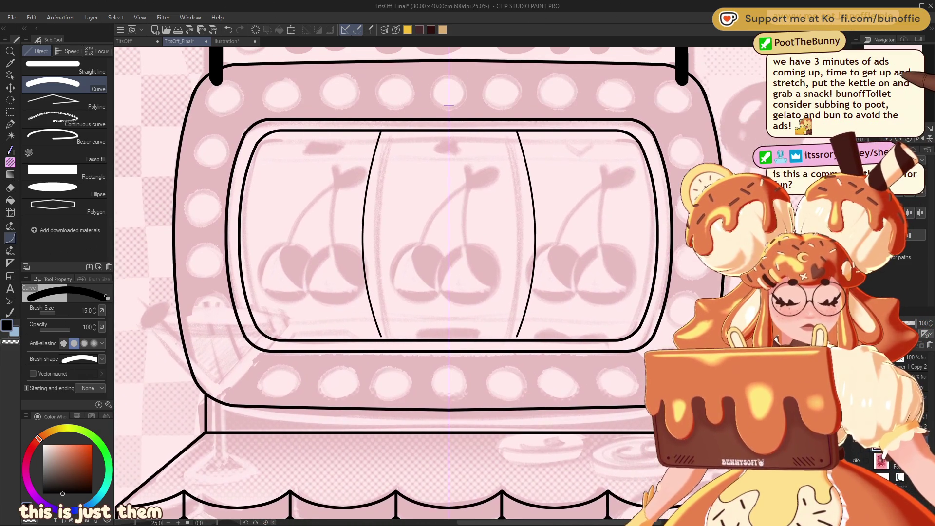
scroll(438, 282, down, 3)
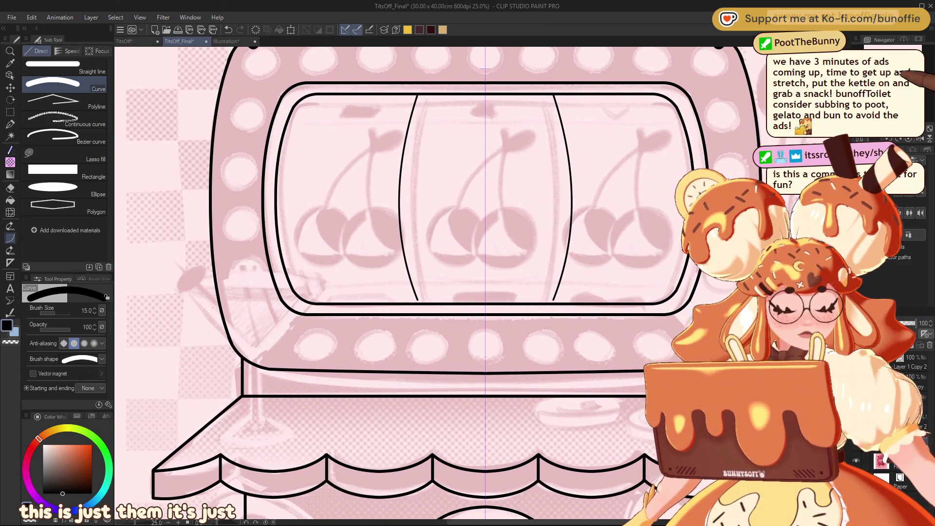
scroll(404, 282, up, 10)
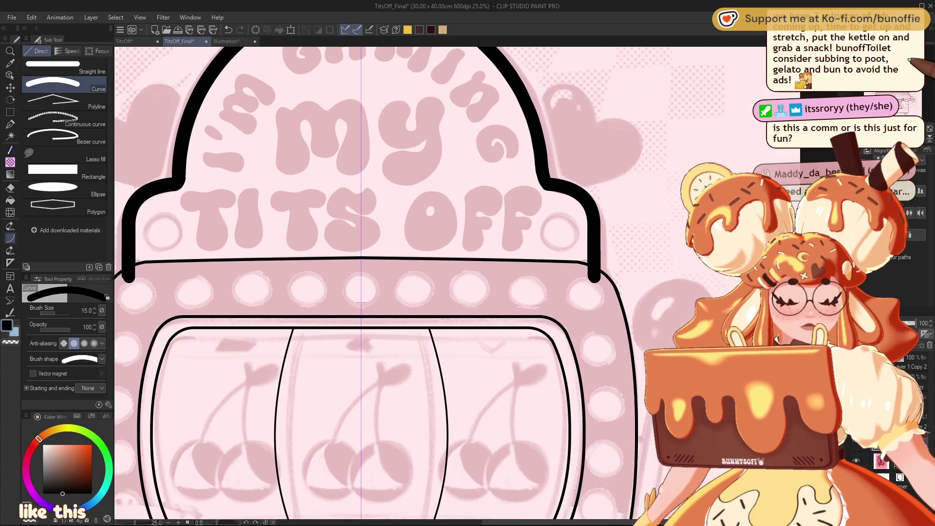
scroll(404, 283, down, 3)
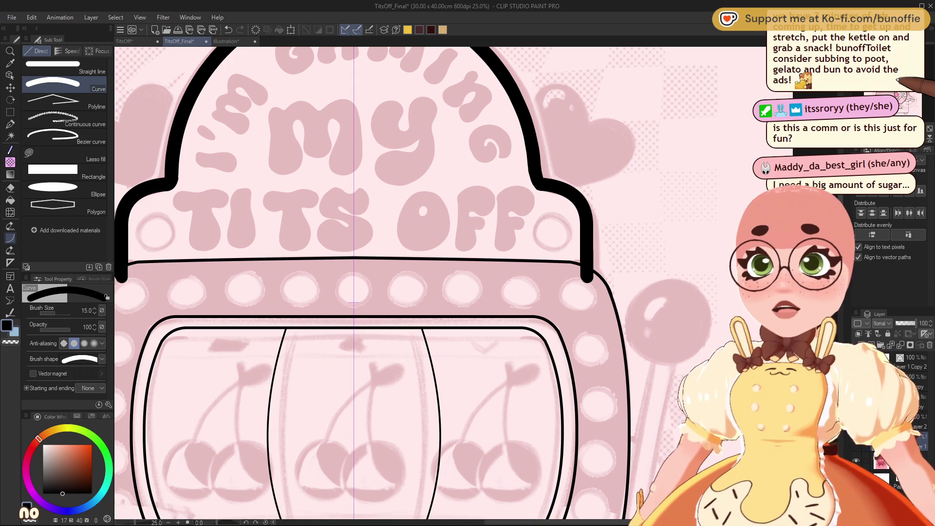
scroll(438, 282, down, 3)
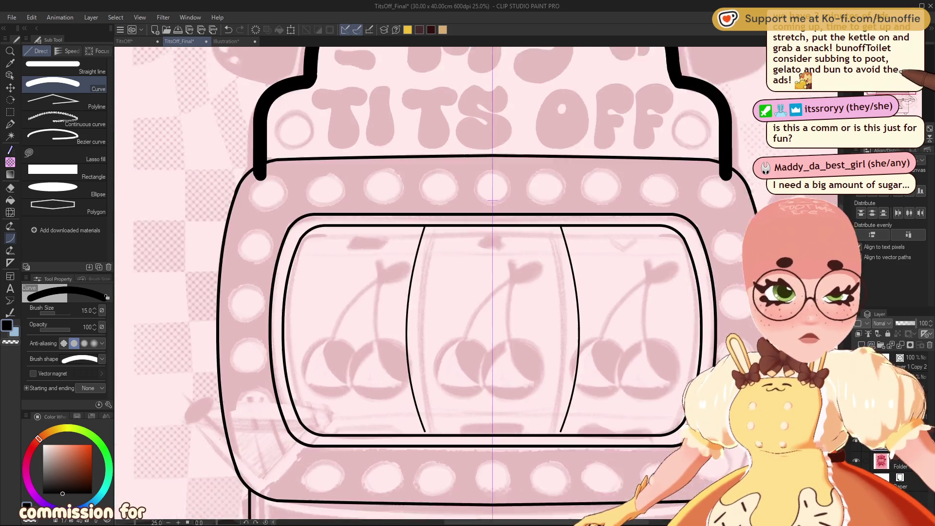
scroll(438, 282, up, 3)
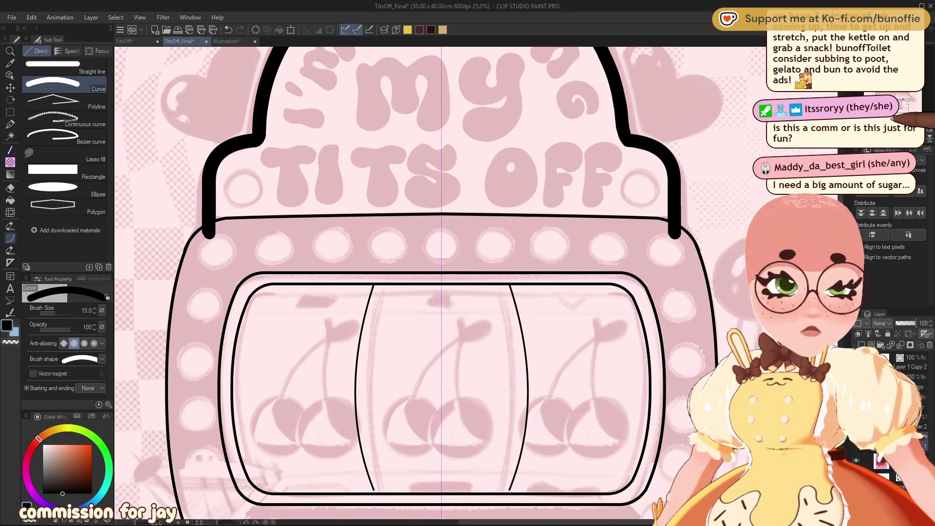
scroll(441, 258, down, 2)
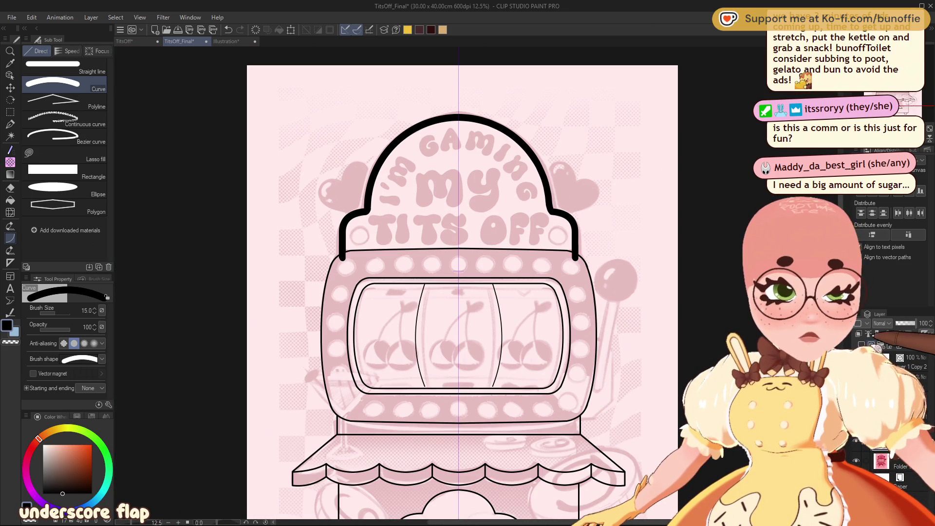
scroll(478, 285, up, 2)
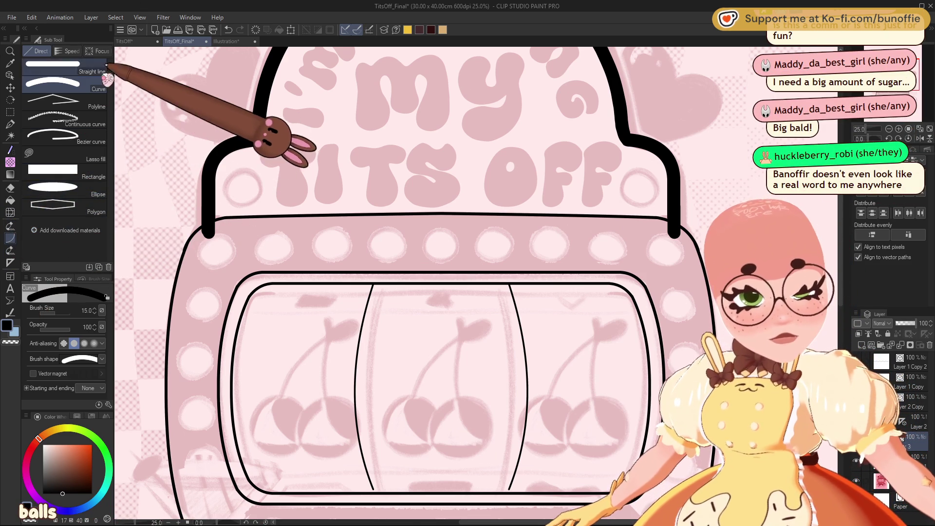
click(93, 188)
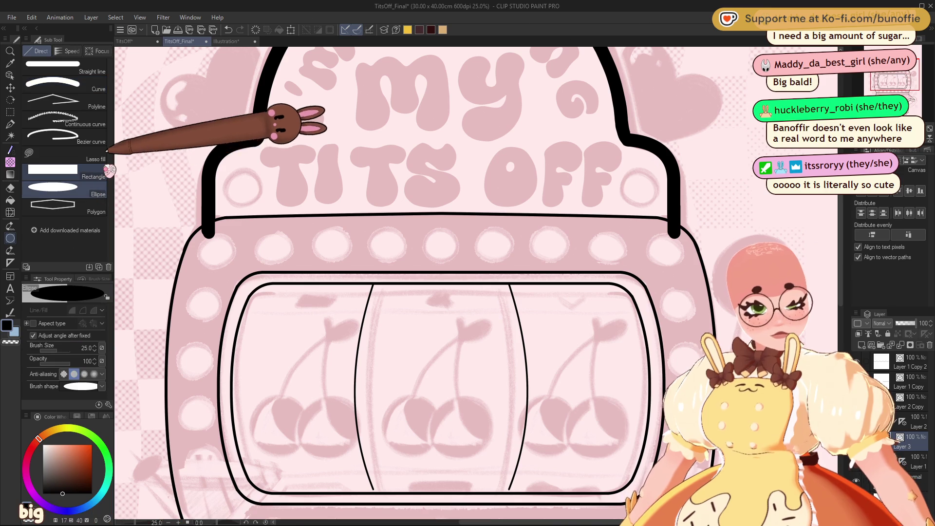
- Draw a black circle around the centre marquee light above the reels
drag(388, 244, 406, 262)
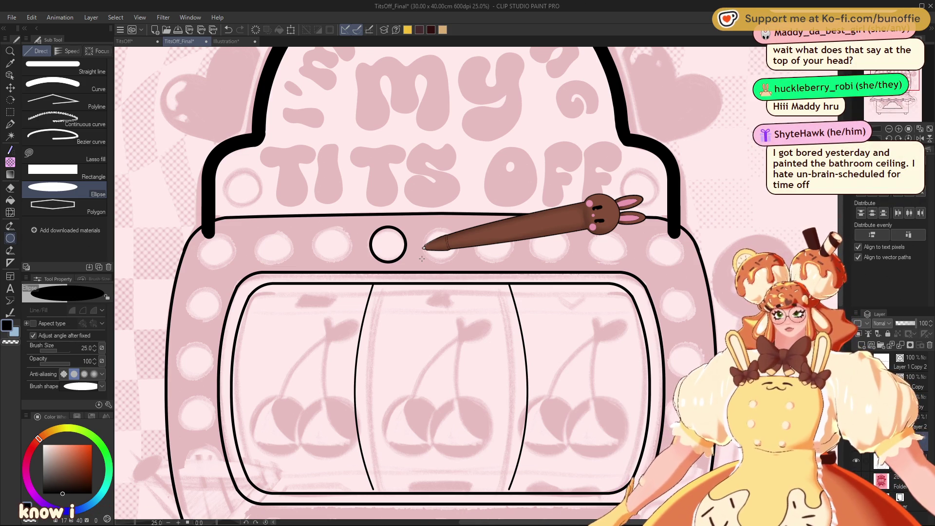
click(10, 87)
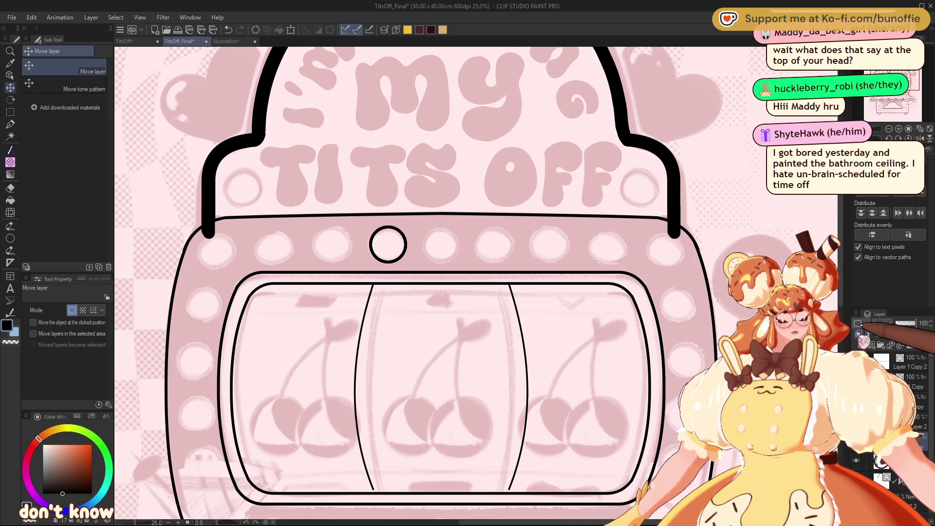
- Move a circle copy onto the leftmost light of the row
drag(396, 260, 449, 259)
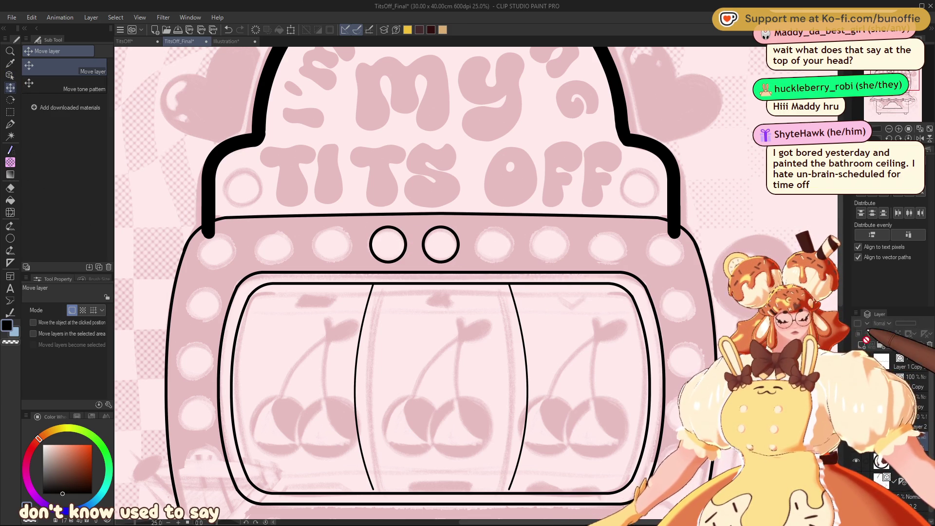
drag(440, 258, 340, 268)
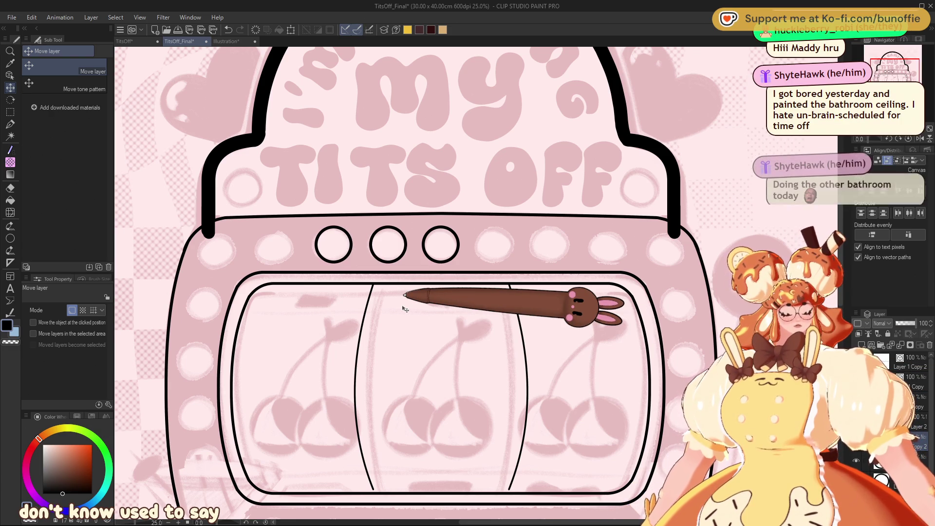
key(ctrl+z)
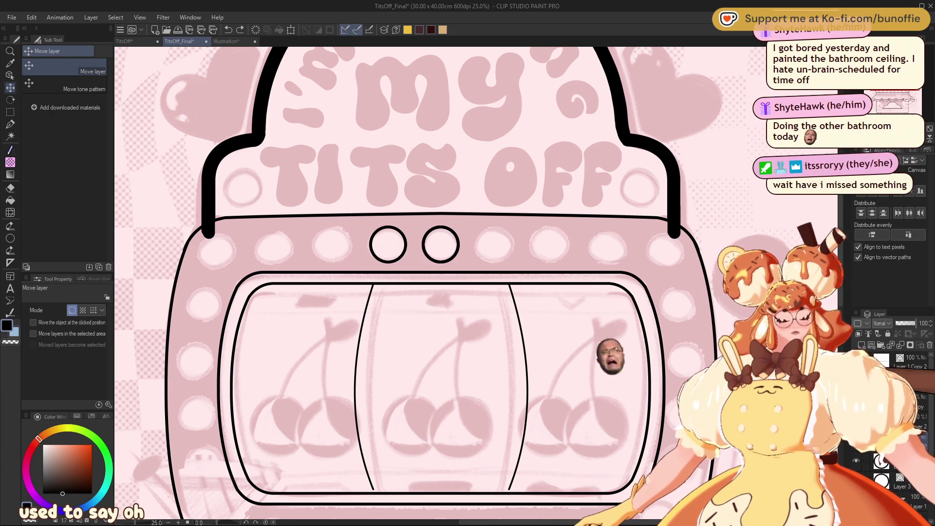
key(ctrl+z)
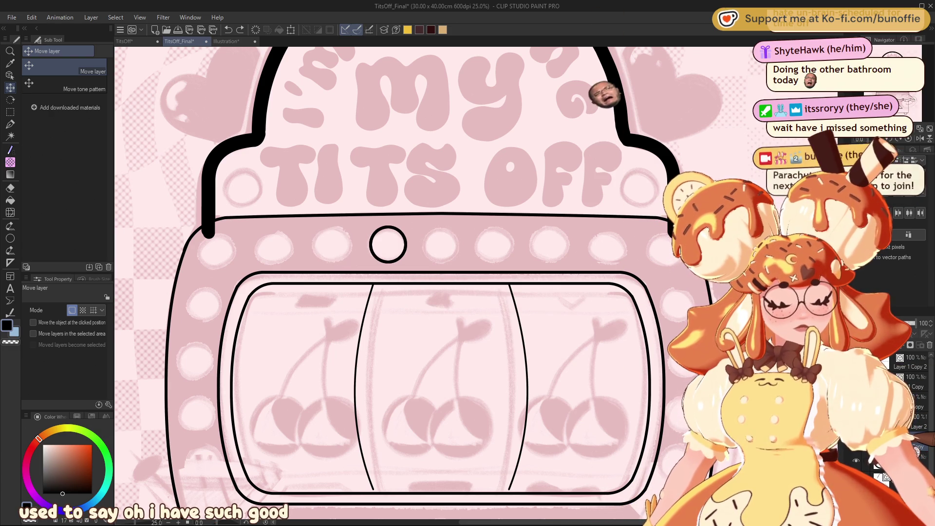
drag(401, 261, 231, 267)
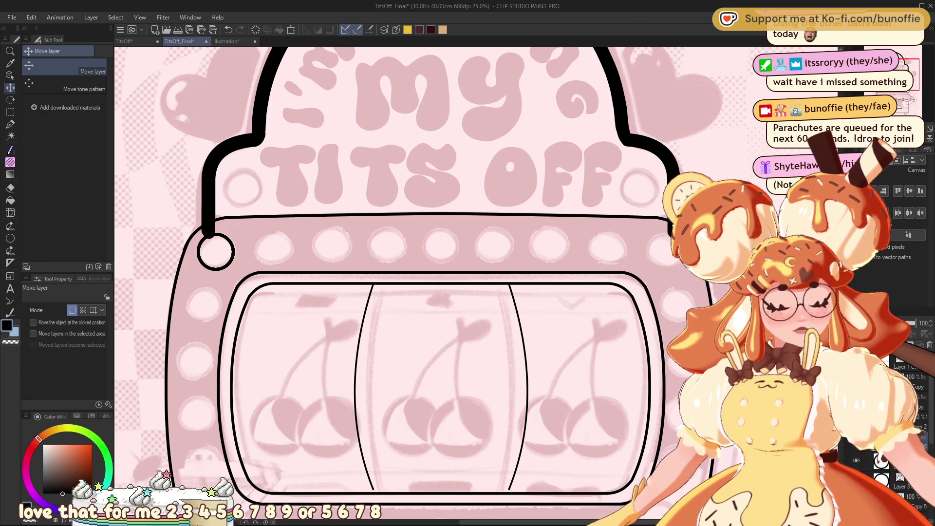
- Fill the row to the rightmost light with evenly spaced circles and nudge it up
drag(227, 297, 658, 297)
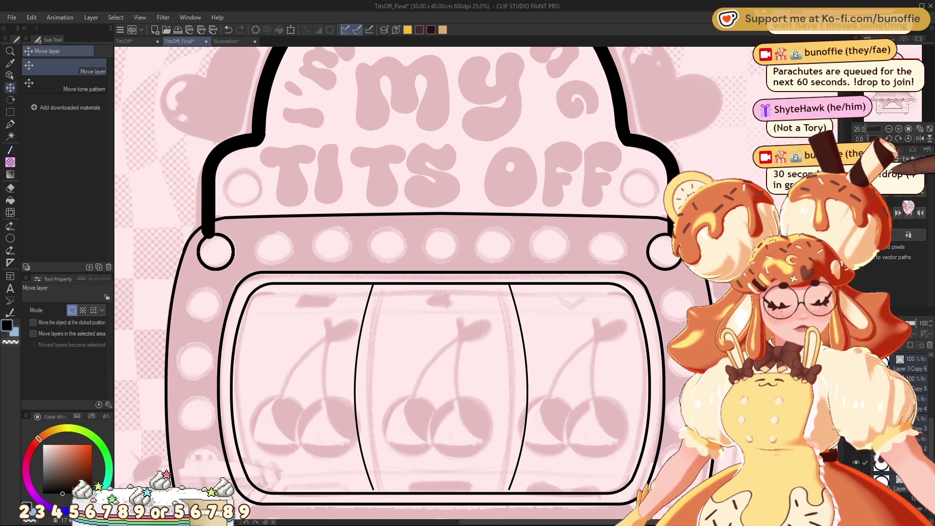
key(ctrl+y)
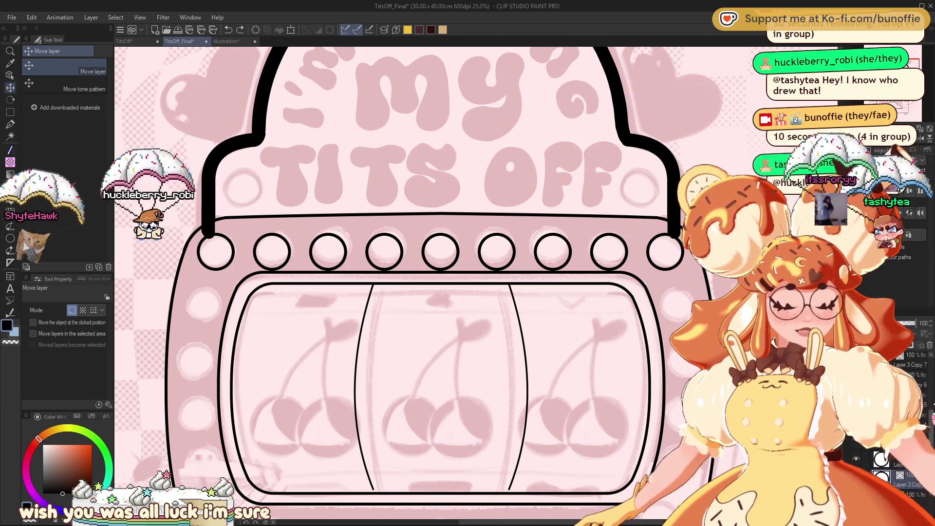
drag(607, 261, 607, 255)
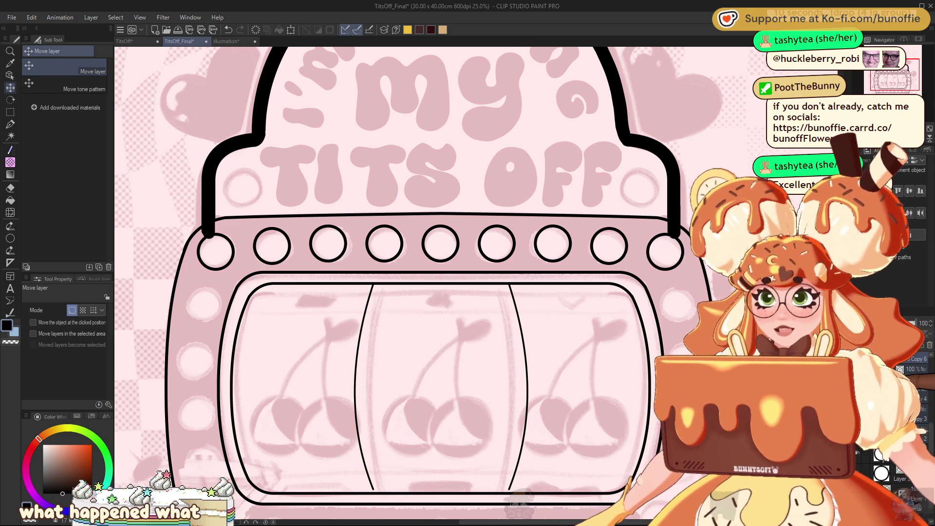
drag(438, 292, 468, 255)
drag(898, 74, 920, 81)
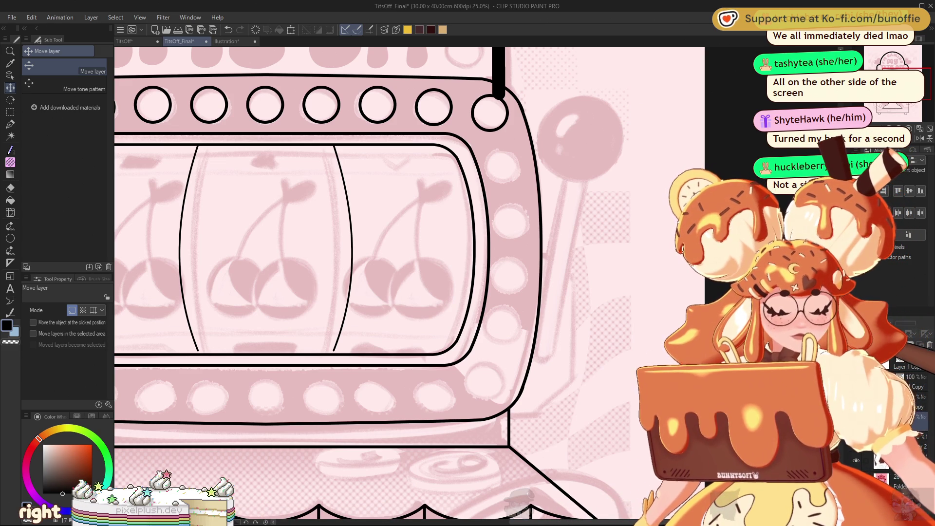
- Transform the Layer 3 Copy circle row down onto the bottom edge of the light frame
key(ctrl+minus)
key(ctrl+minus)
key(ctrl+minus)
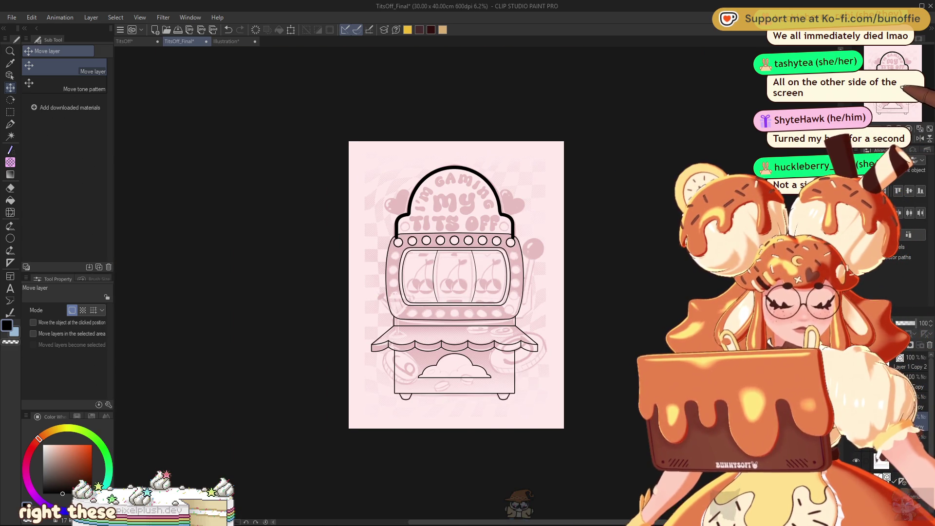
key(ctrl+plus)
key(ctrl+plus)
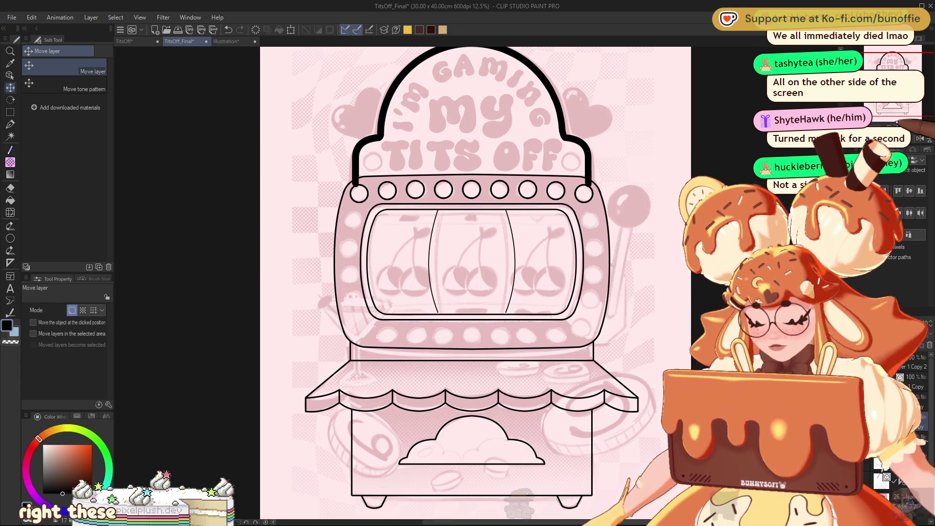
key(ctrl+t)
mouse_move(536, 229)
mouse_down()
mouse_move(528, 301)
mouse_move(538, 330)
mouse_up()
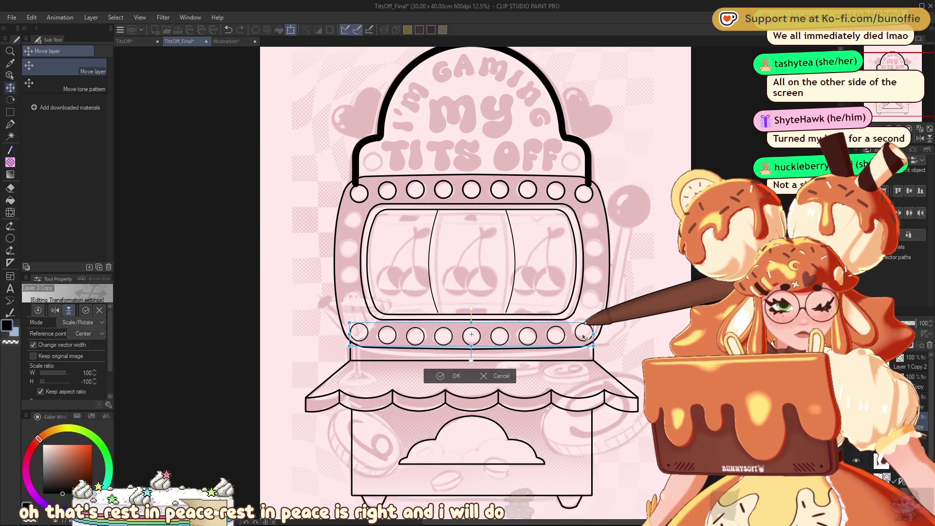
drag(580, 337, 581, 337)
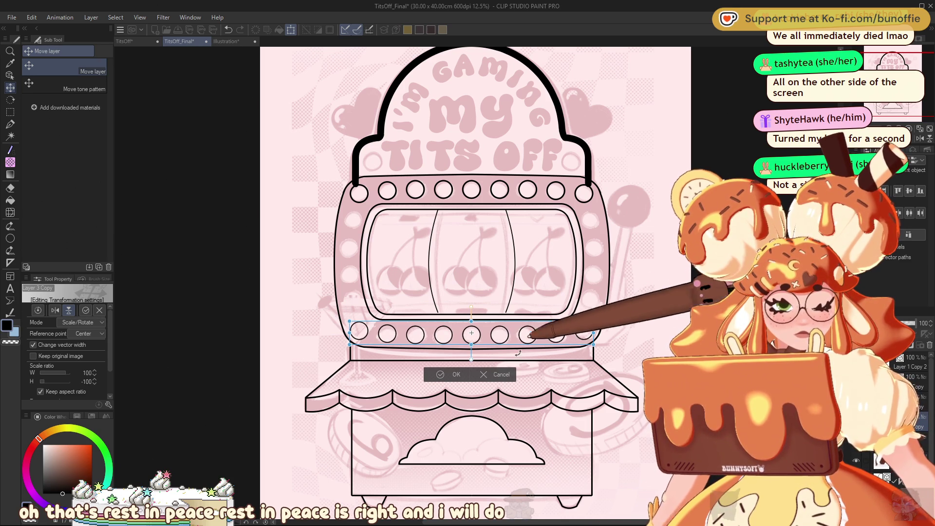
click(443, 373)
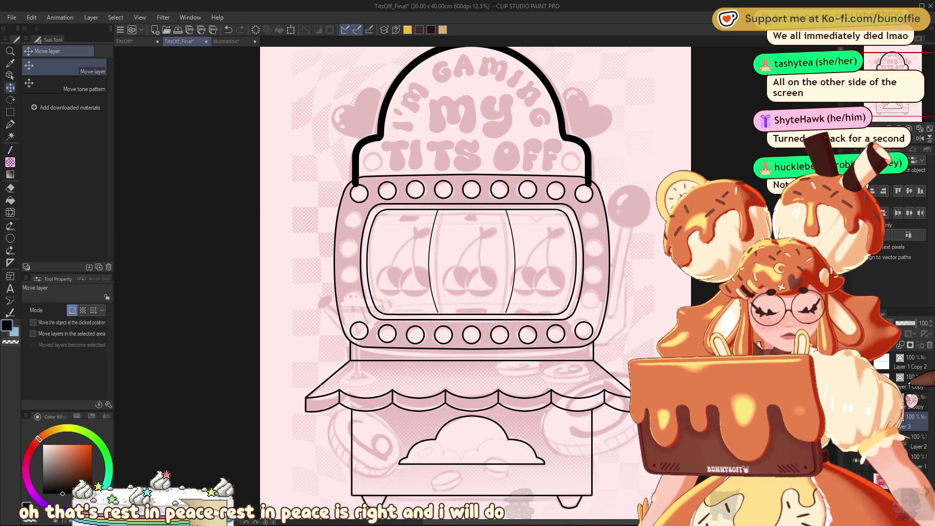
- Lasso-select the top-left light circle and drag a copy down the left edge
scroll(468, 273, up, 2)
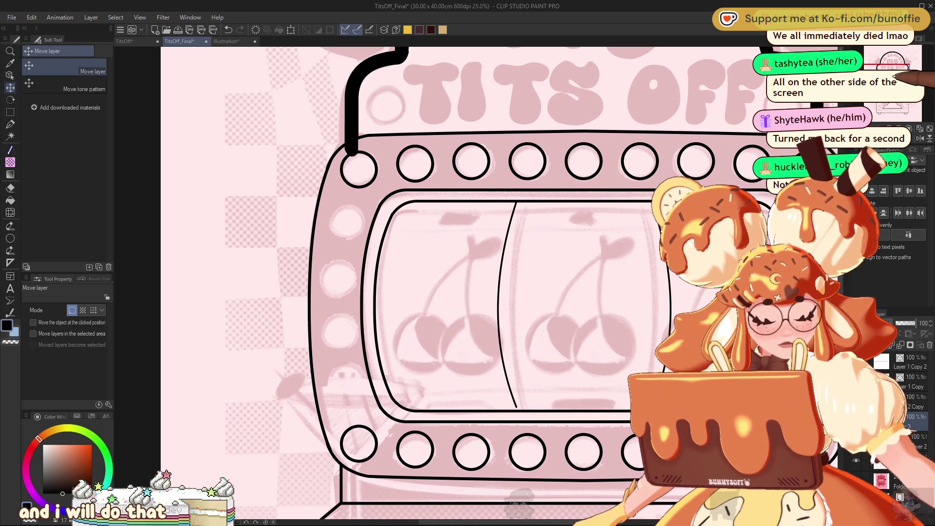
key(m)
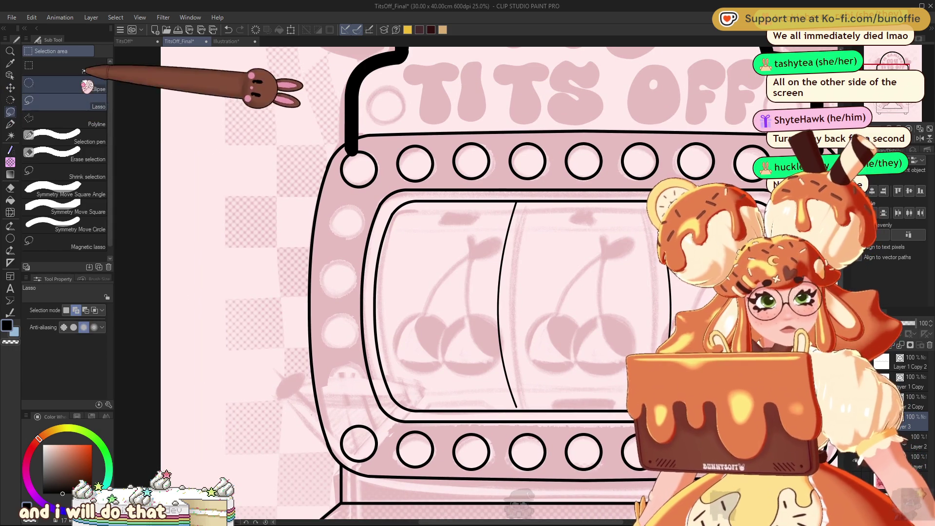
mouse_move(375, 142)
mouse_down()
mouse_move(344, 160)
mouse_move(382, 183)
mouse_move(381, 146)
mouse_up()
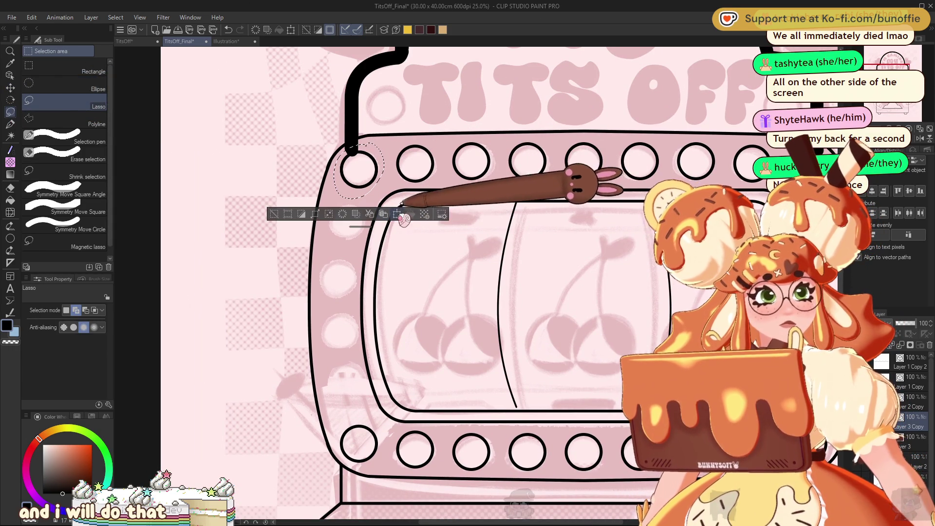
click(397, 214)
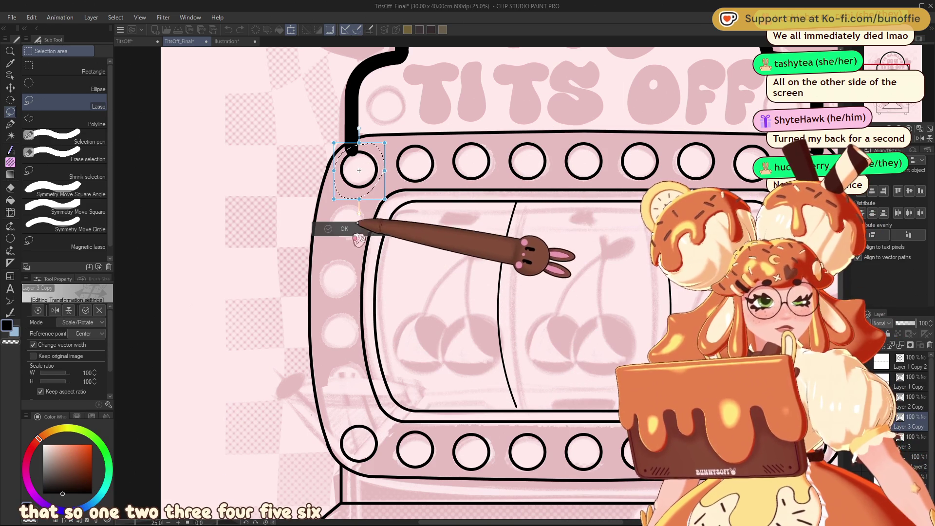
click(342, 227)
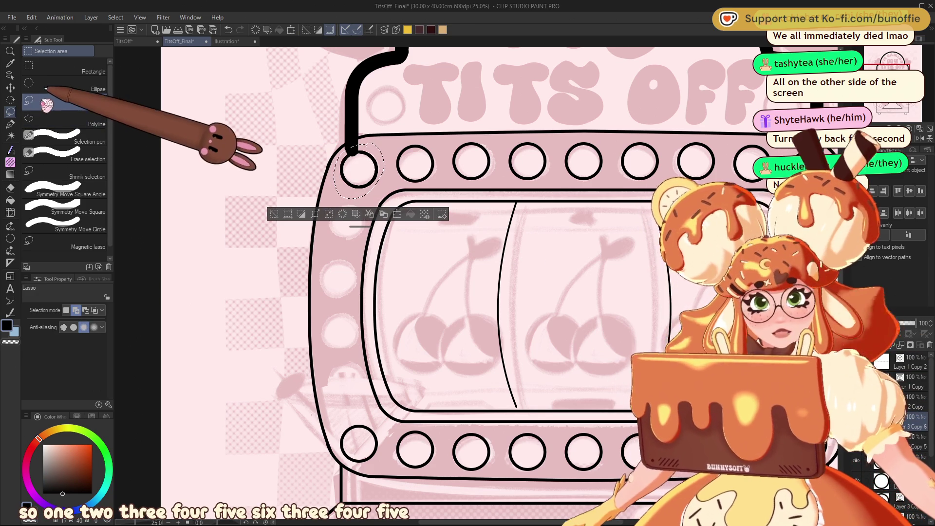
click(276, 195)
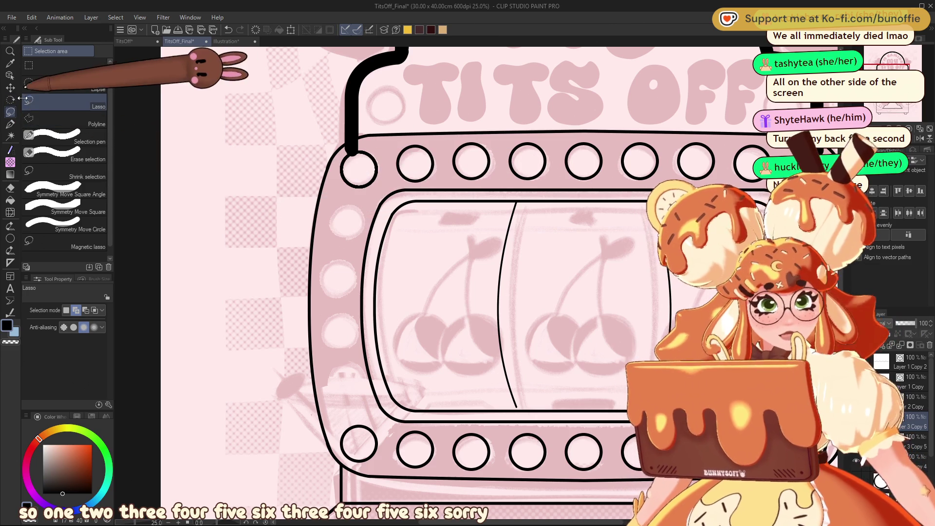
click(10, 88)
drag(372, 364, 364, 428)
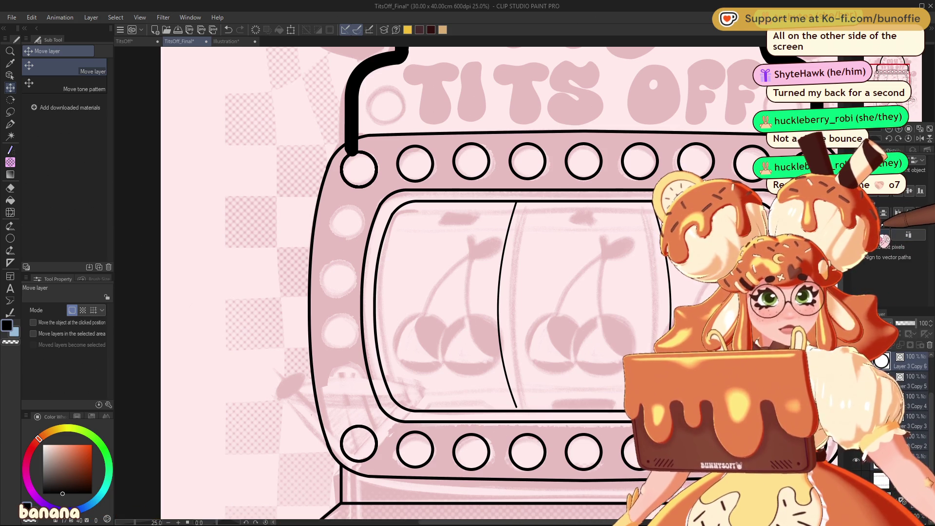
- Paste circle copies down the left column and nudge them onto the sketched bulbs
key(ctrl+v)
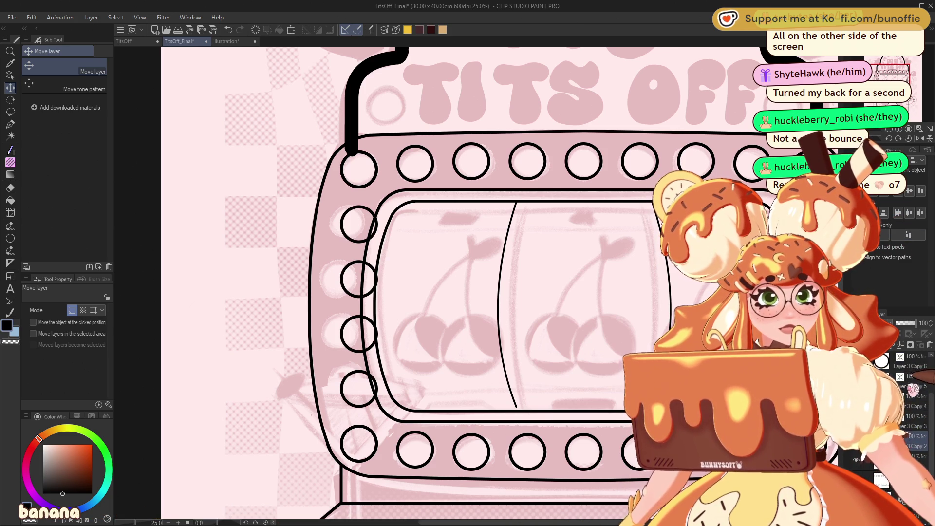
drag(373, 229, 364, 242)
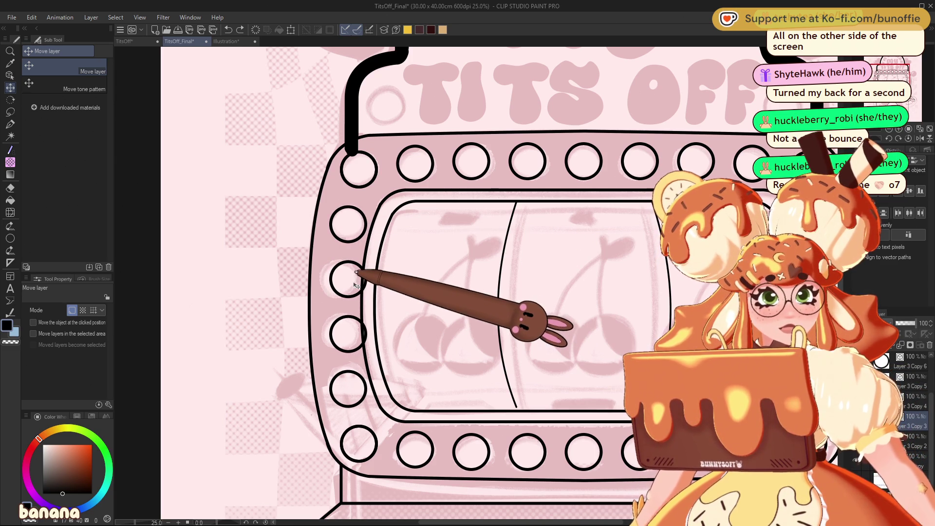
drag(359, 286, 348, 292)
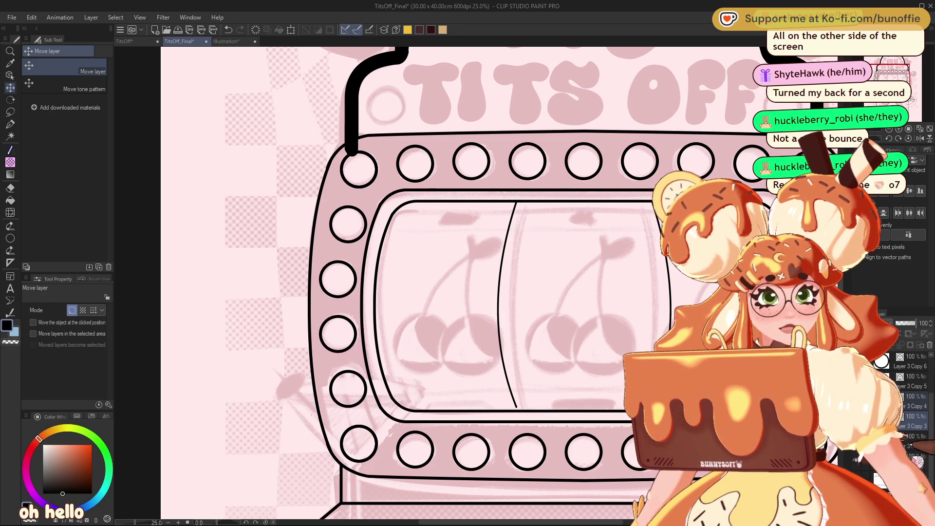
drag(358, 237, 354, 236)
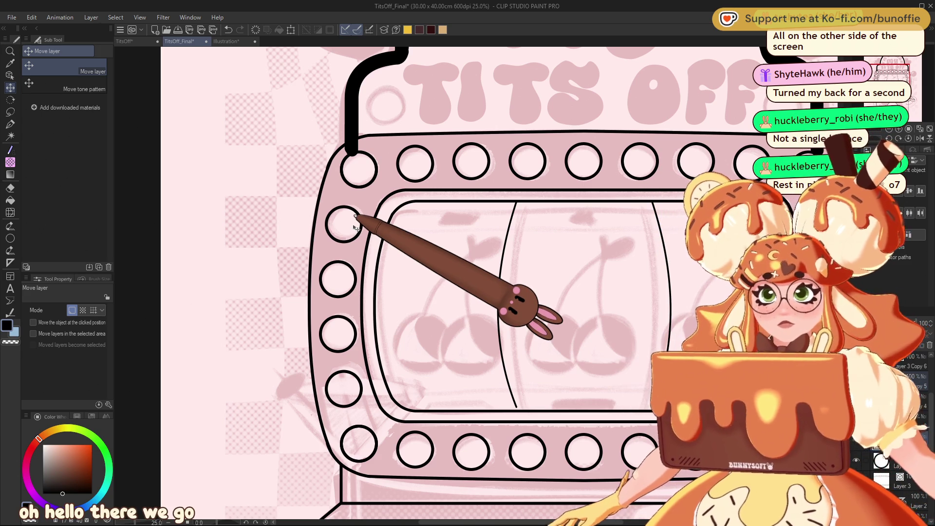
- Zoom out to check the left column of circles against the whole machine
key(ctrl+minus)
key(ctrl+plus)
key(ctrl+minus)
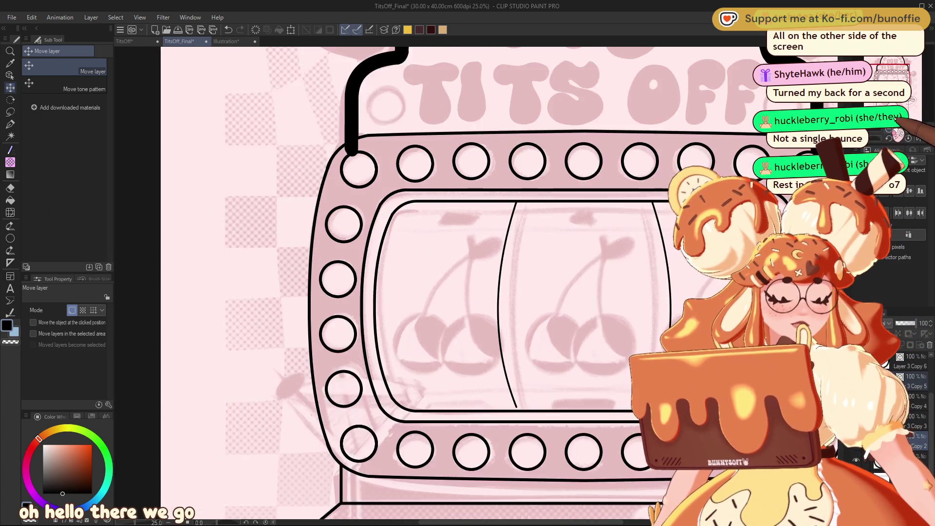
key(ctrl+plus)
key(ctrl+plus)
key(ctrl+plus)
key(ctrl+minus)
key(ctrl+minus)
key(ctrl+minus)
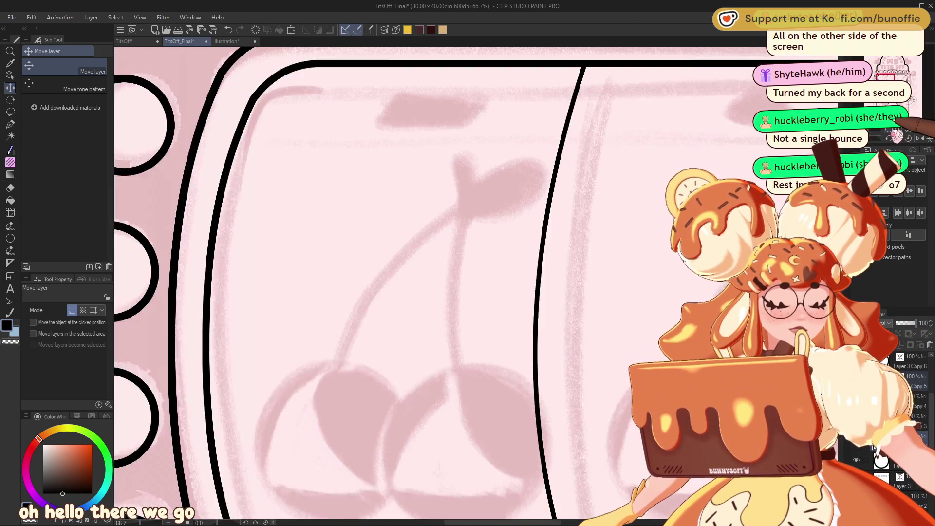
key(ctrl+minus)
key(ctrl+minus)
key(ctrl+plus)
key(ctrl+plus)
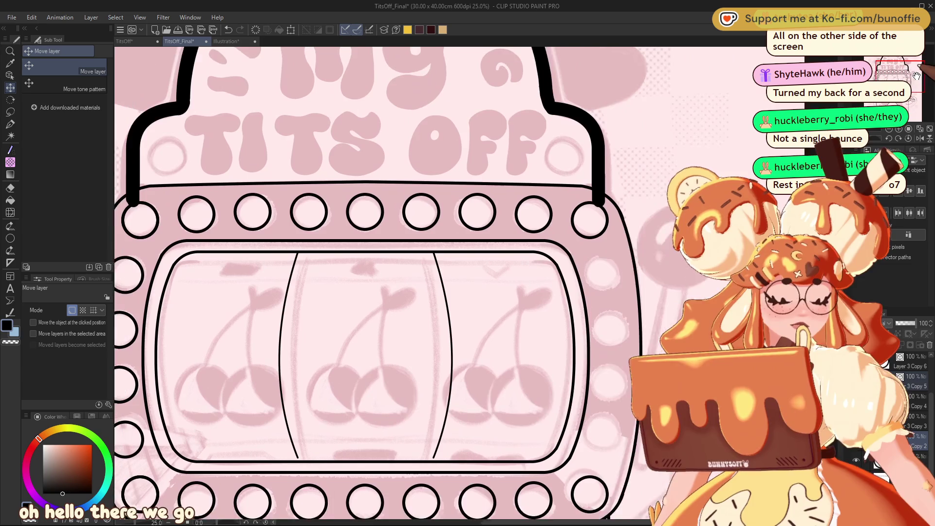
key(ctrl+minus)
key(ctrl+minus)
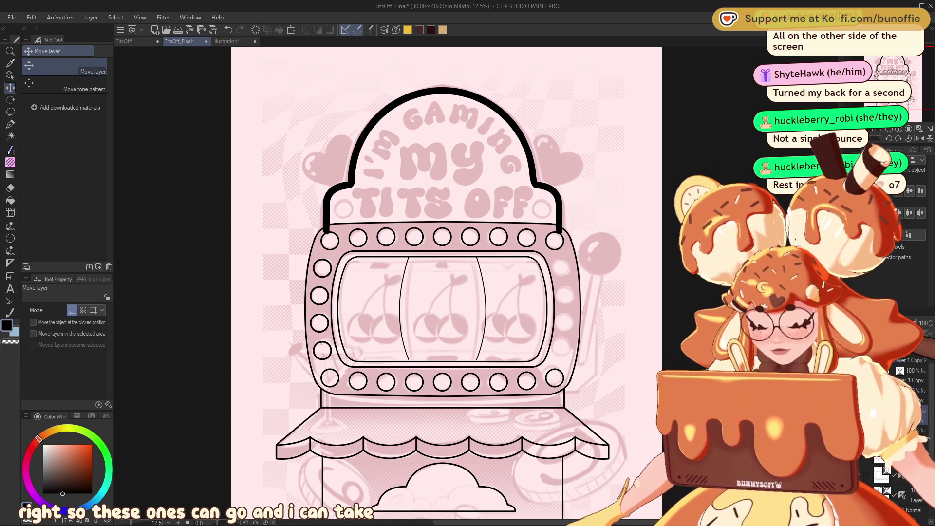
- Flip the left circle column horizontally onto the frame's right edge and deselect
key(ctrl+t)
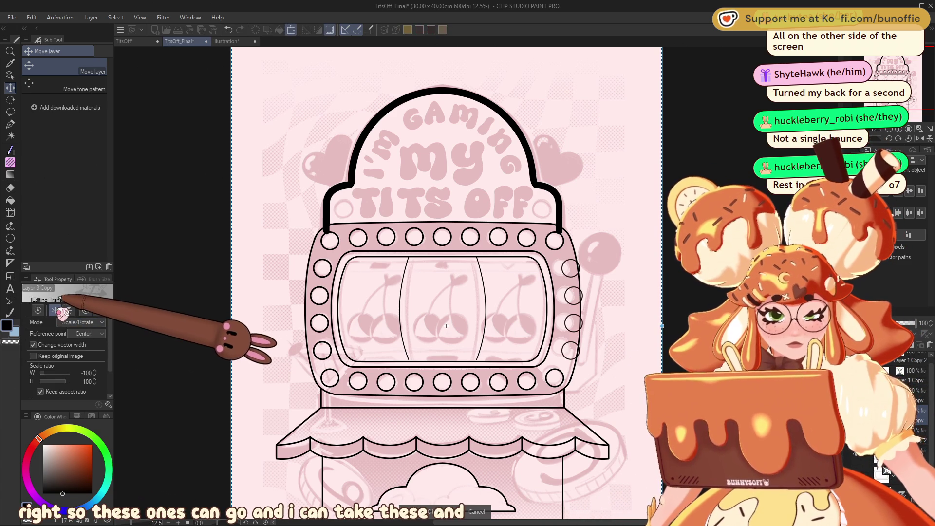
click(55, 310)
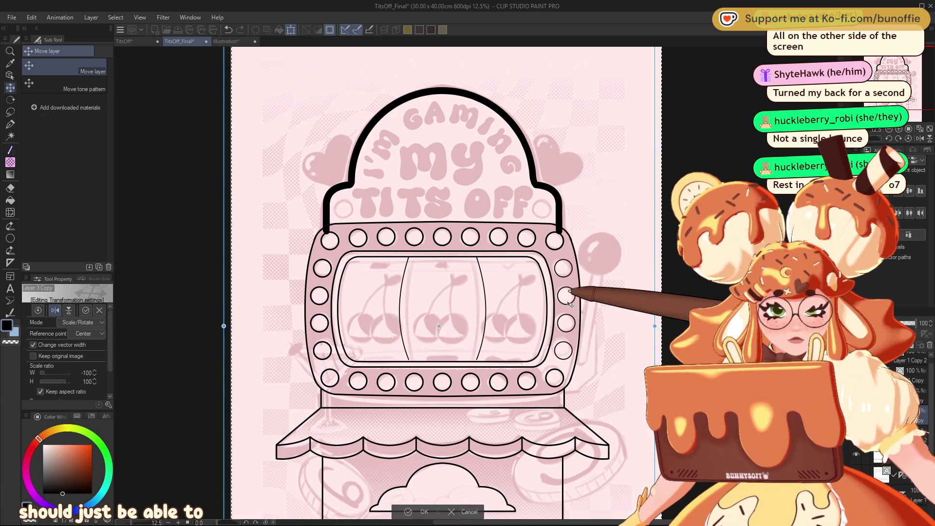
click(414, 517)
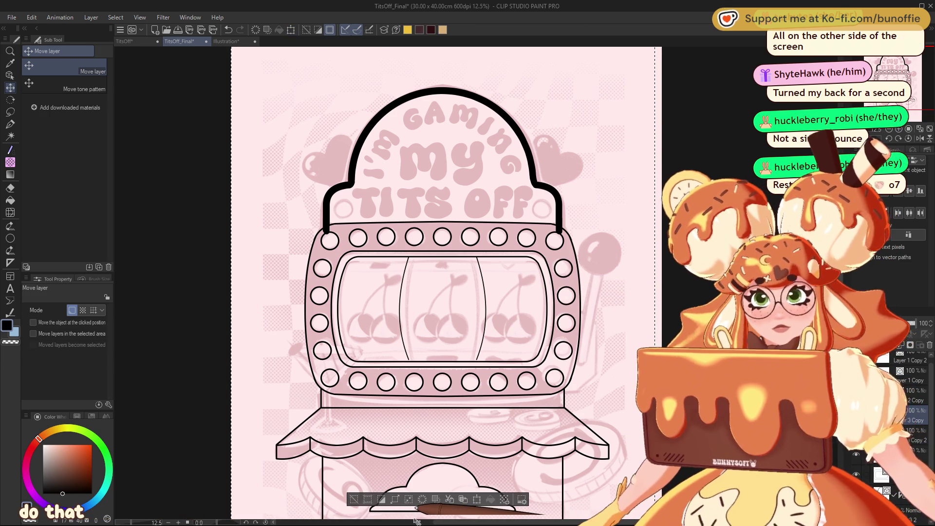
click(354, 499)
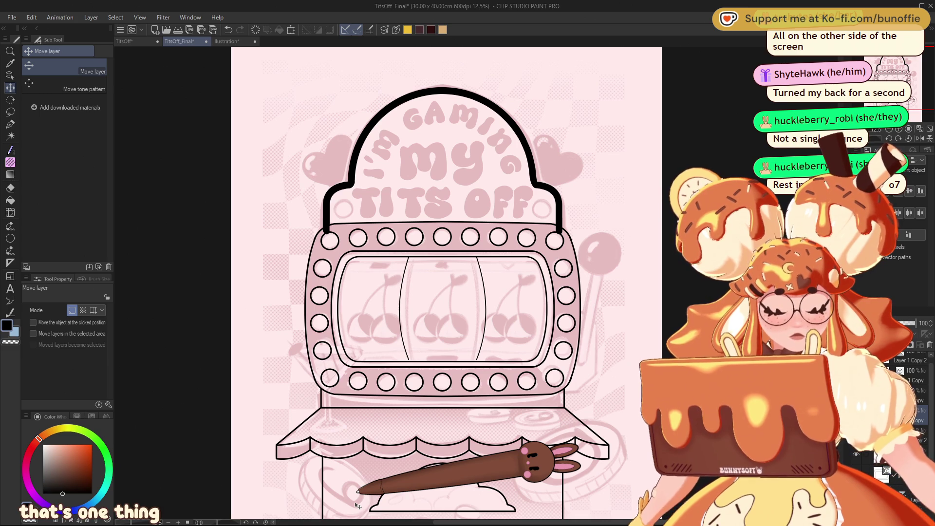
drag(909, 80, 919, 87)
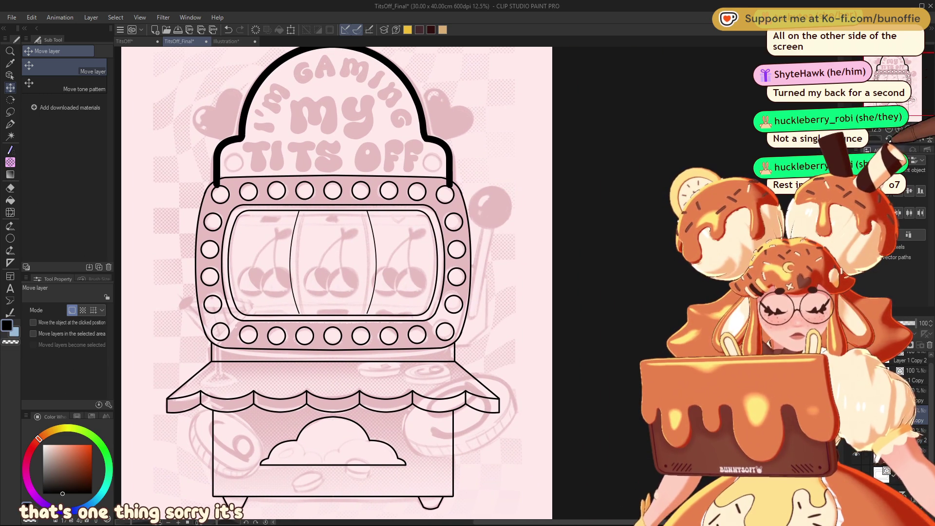
scroll(914, 82, up, 3)
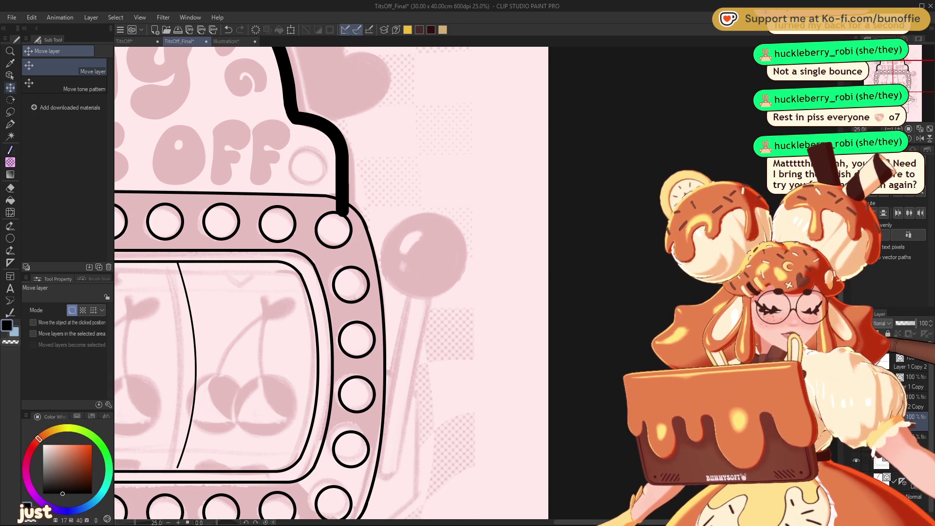
- Draw a black ellipse circle on the lever knob, shift it left, and scale it to 94%
click(9, 239)
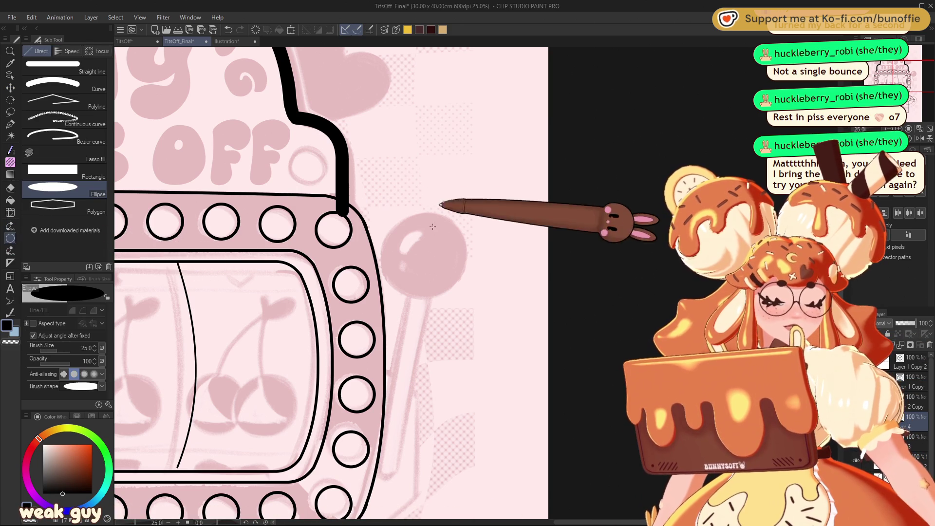
drag(388, 211, 435, 259)
drag(467, 299, 474, 304)
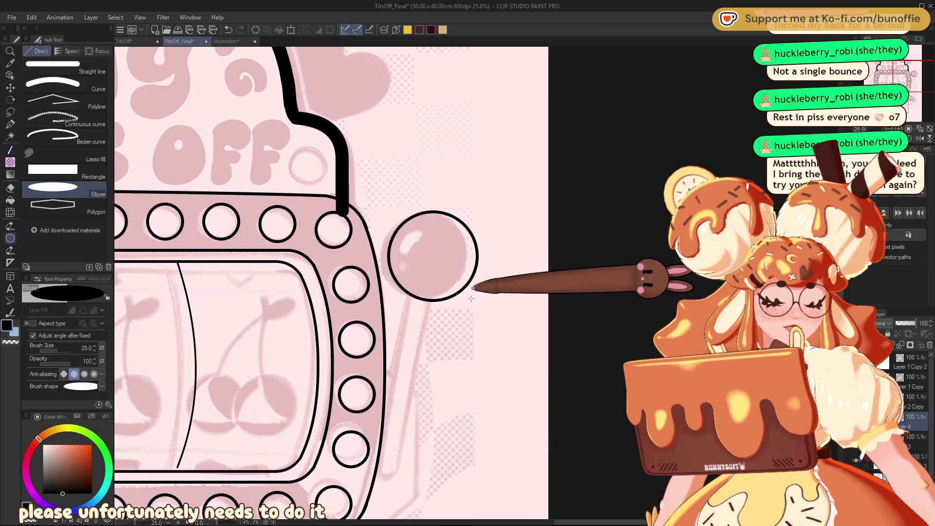
click(10, 88)
mouse_move(459, 267)
mouse_down()
mouse_move(450, 266)
mouse_move(467, 269)
mouse_up()
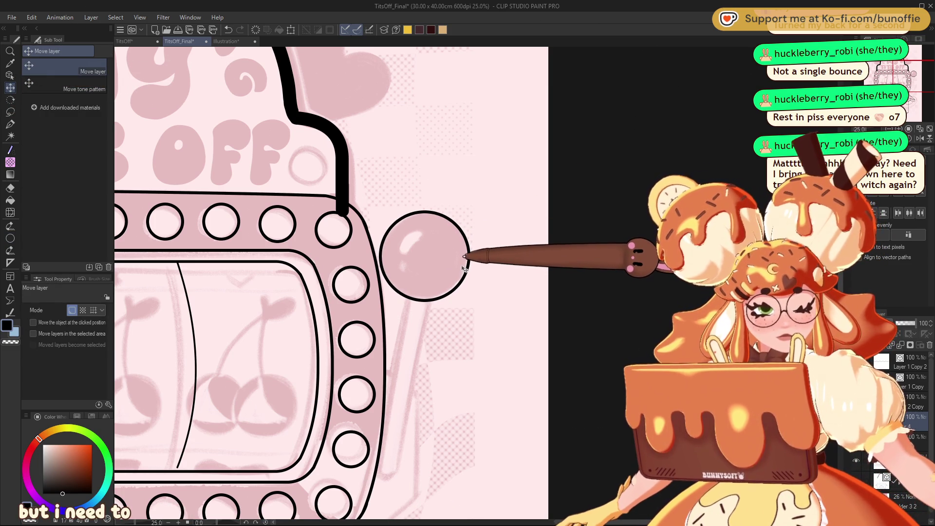
key(ctrl+t)
drag(470, 256, 468, 257)
click(404, 330)
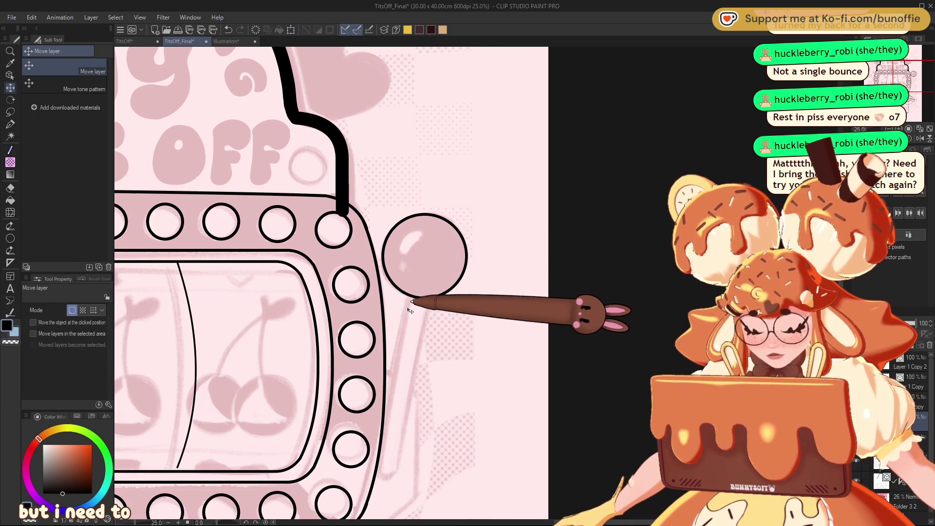
mouse_move(331, 282)
mouse_down()
mouse_move(375, 236)
mouse_move(362, 227)
mouse_move(370, 311)
mouse_up()
drag(341, 243, 370, 205)
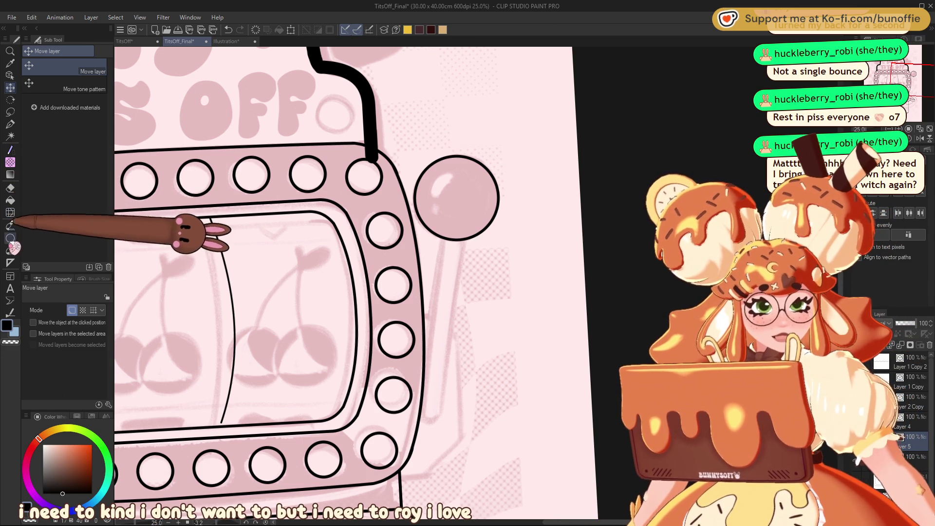
click(11, 263)
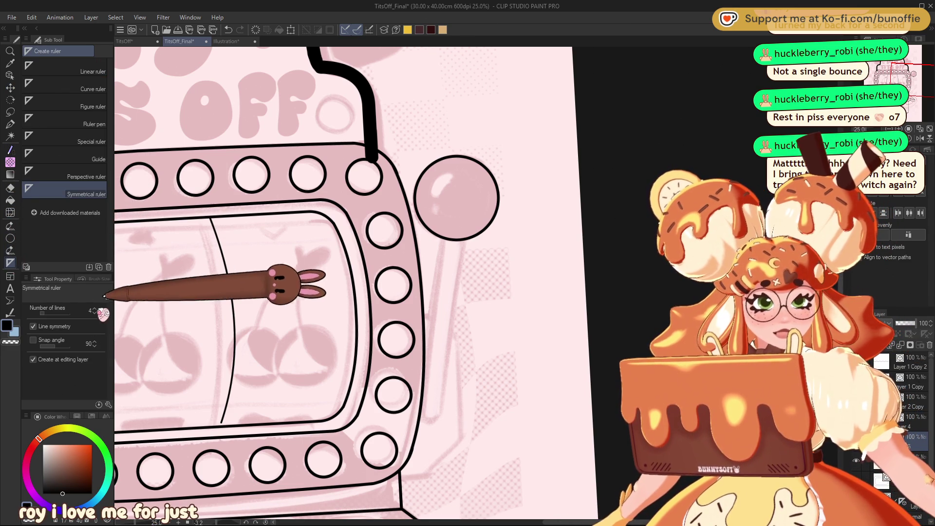
- Add a two-line vertical symmetry ruler and draw curved outer arches over the cloud's top
click(95, 312)
click(96, 312)
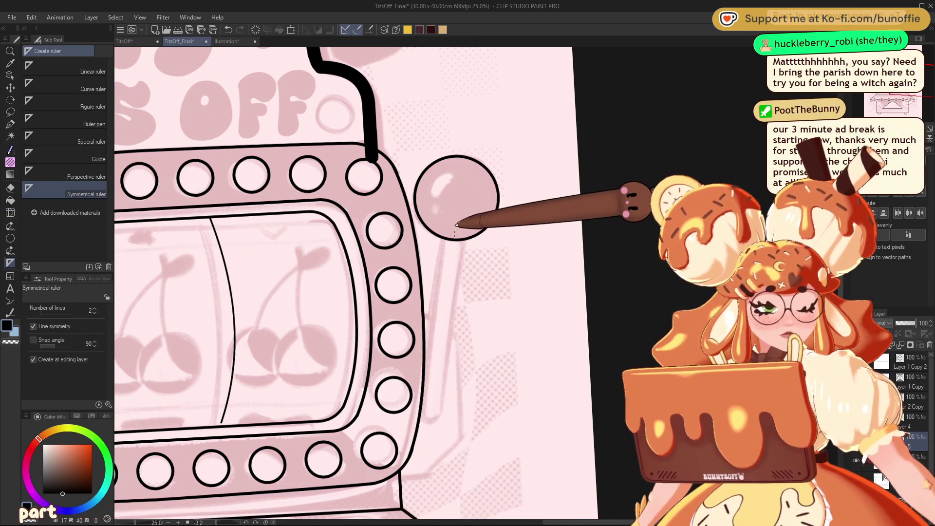
drag(455, 219, 430, 440)
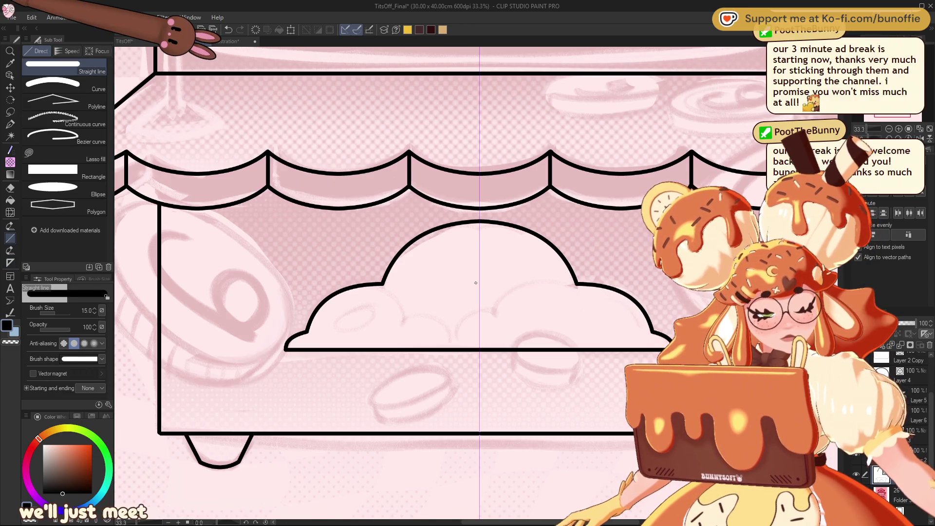
click(53, 84)
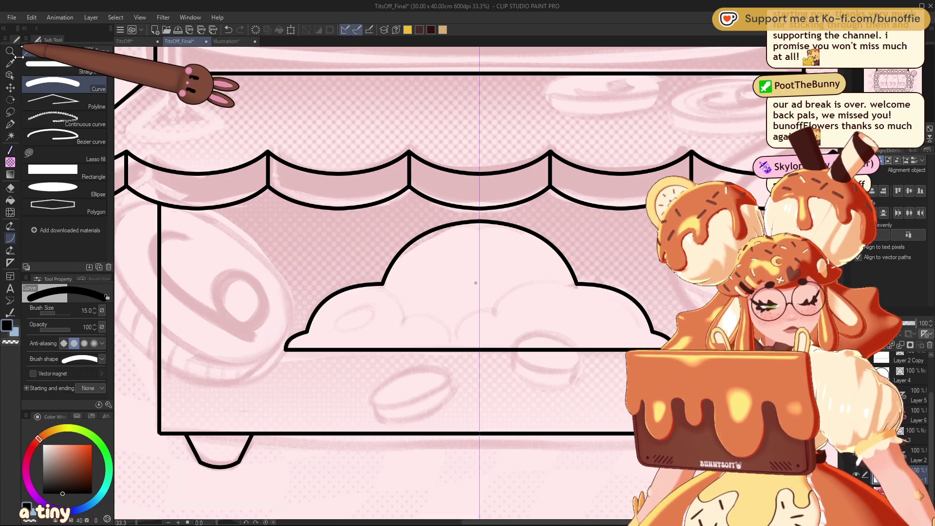
mouse_move(480, 211)
mouse_down()
mouse_move(376, 247)
mouse_move(381, 269)
mouse_move(392, 215)
mouse_up()
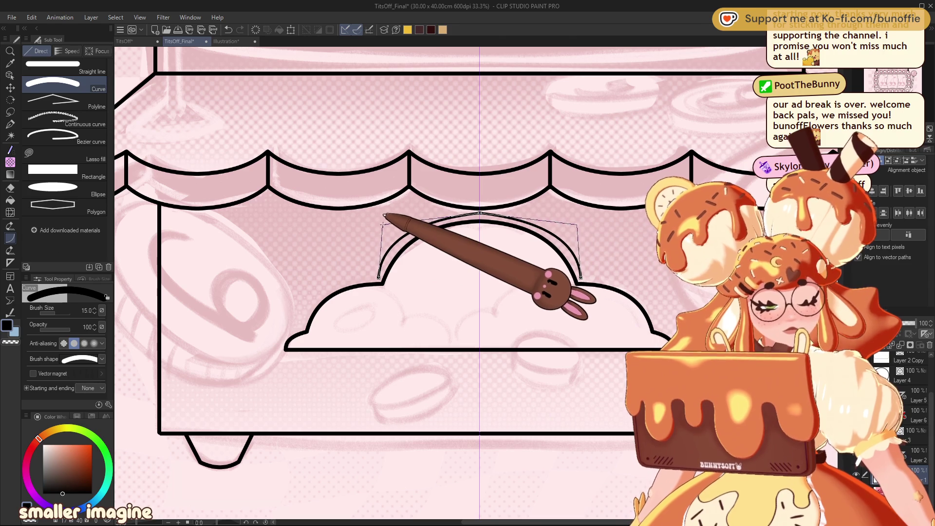
click(476, 225)
drag(378, 276, 580, 276)
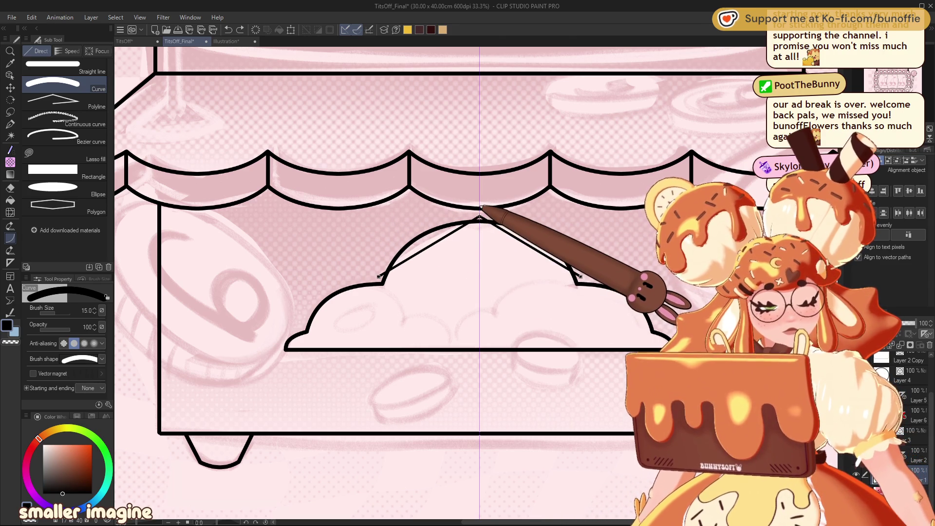
click(479, 214)
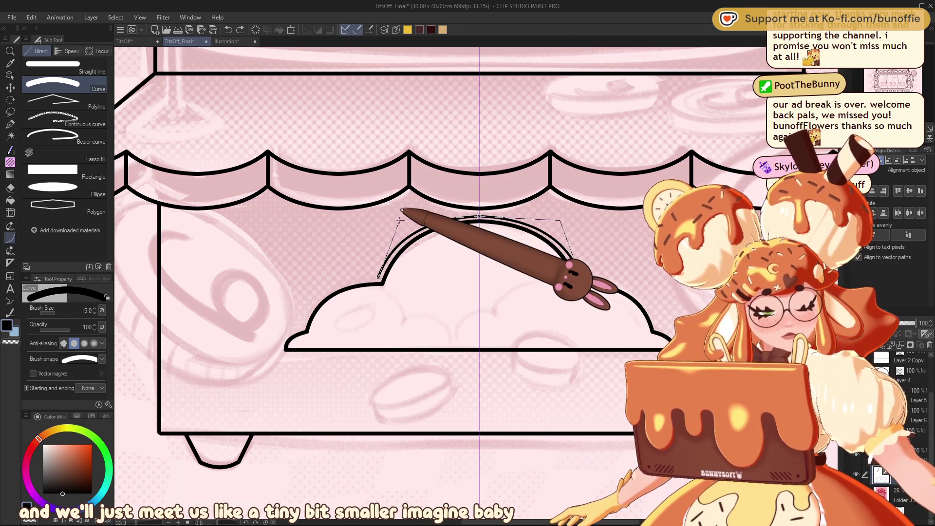
- Trace the outer outline along the cloud's left bump, bottom-left corner and bottom edge
key(ctrl+z)
key(ctrl+plus)
drag(898, 86, 898, 81)
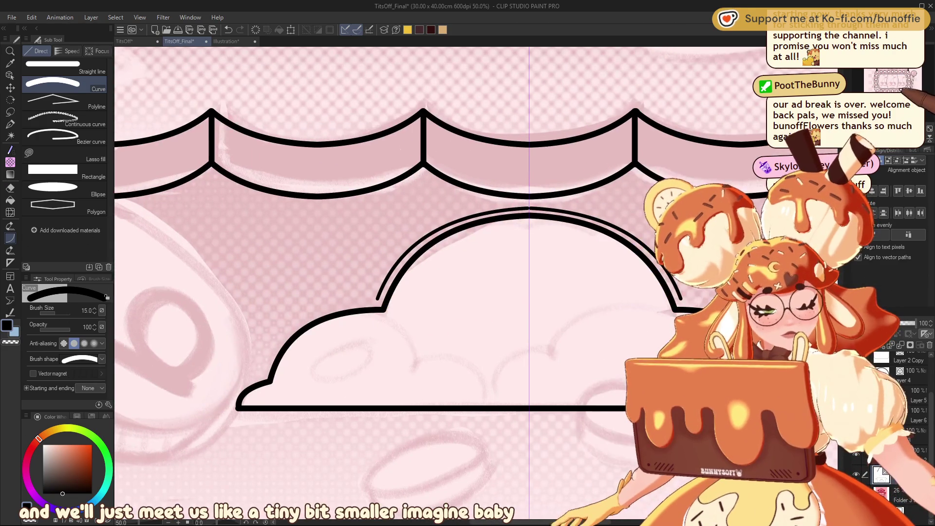
drag(265, 371, 379, 293)
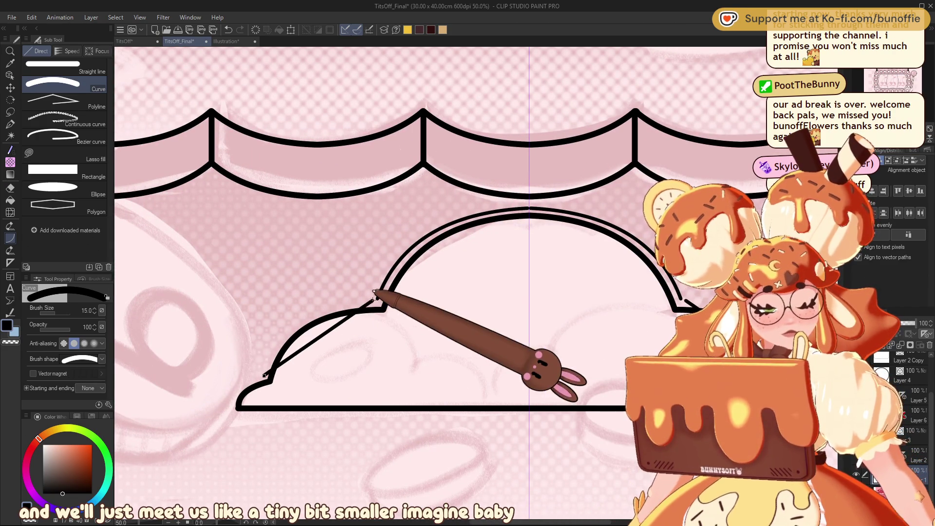
click(288, 292)
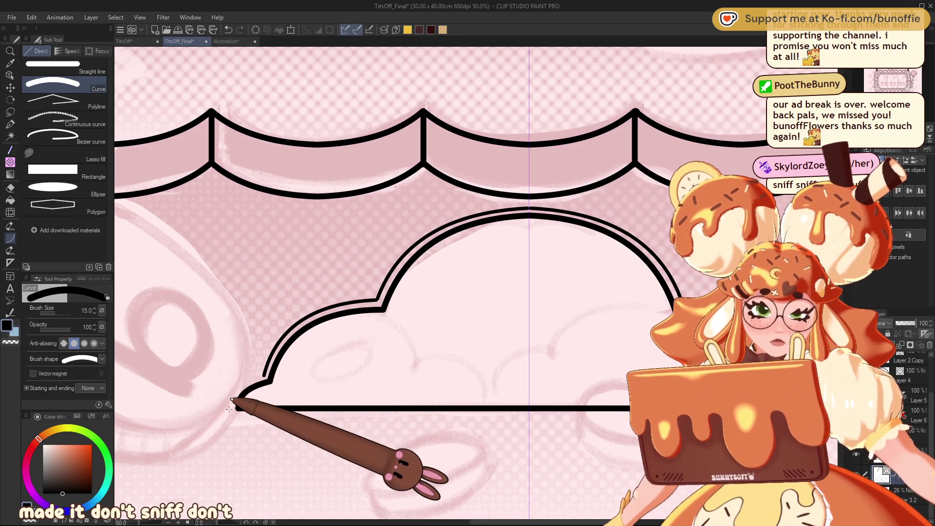
drag(229, 411, 236, 383)
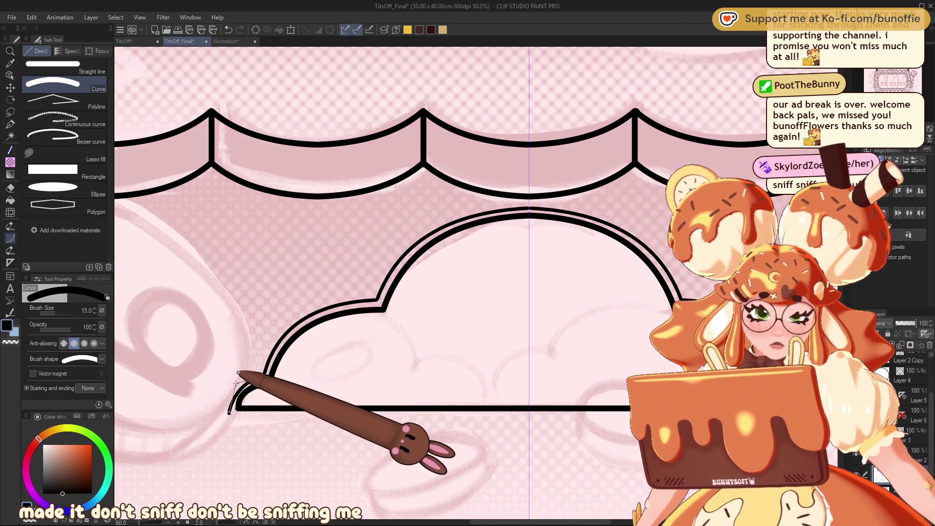
click(236, 374)
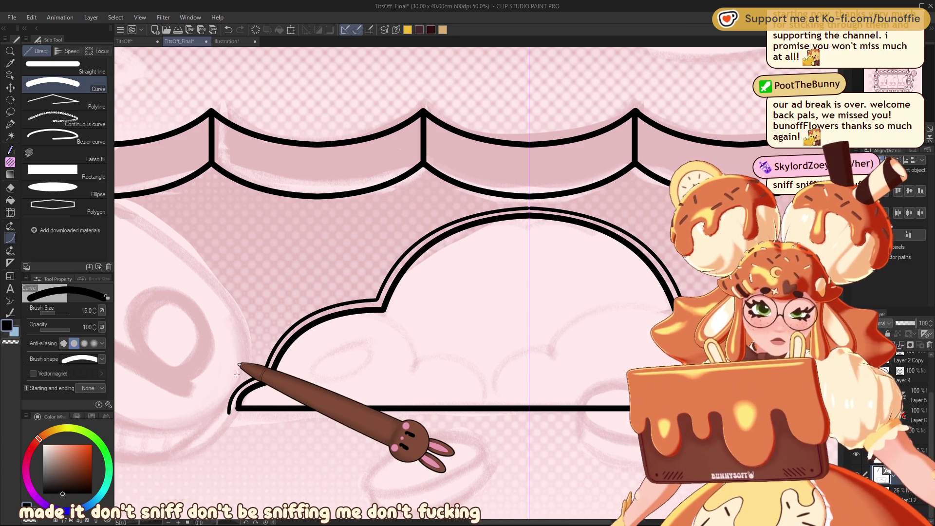
click(53, 66)
drag(229, 411, 579, 435)
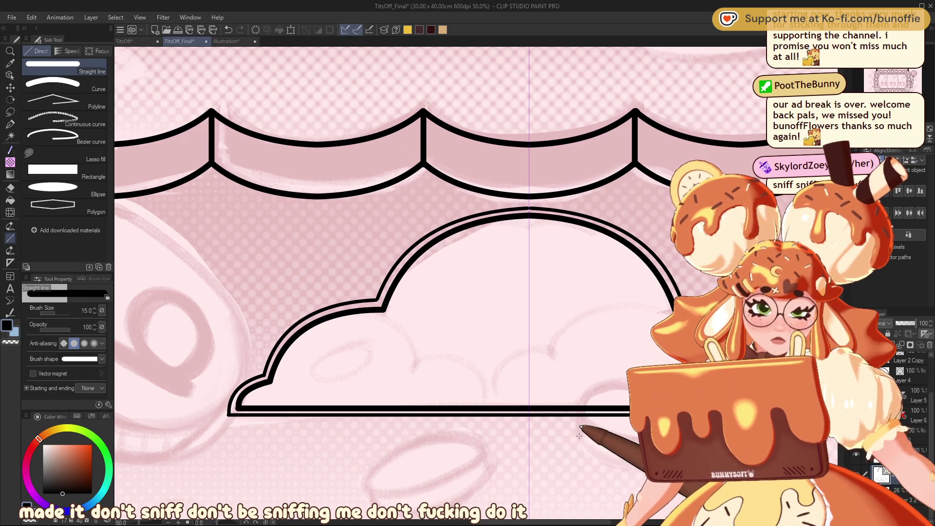
- Zoom out and back in to check the cloud's double outline
key(ctrl+minus)
key(ctrl+minus)
key(ctrl+minus)
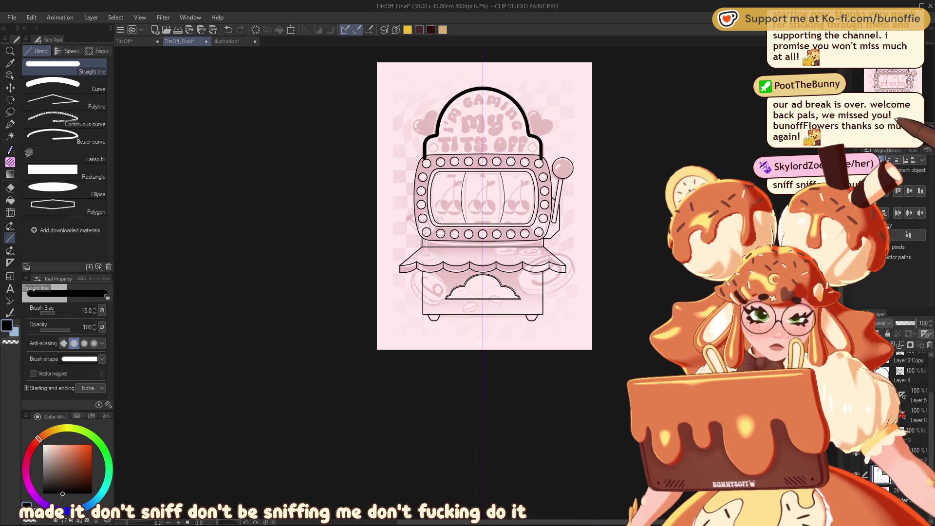
key(ctrl+plus)
key(ctrl+plus)
key(ctrl+plus)
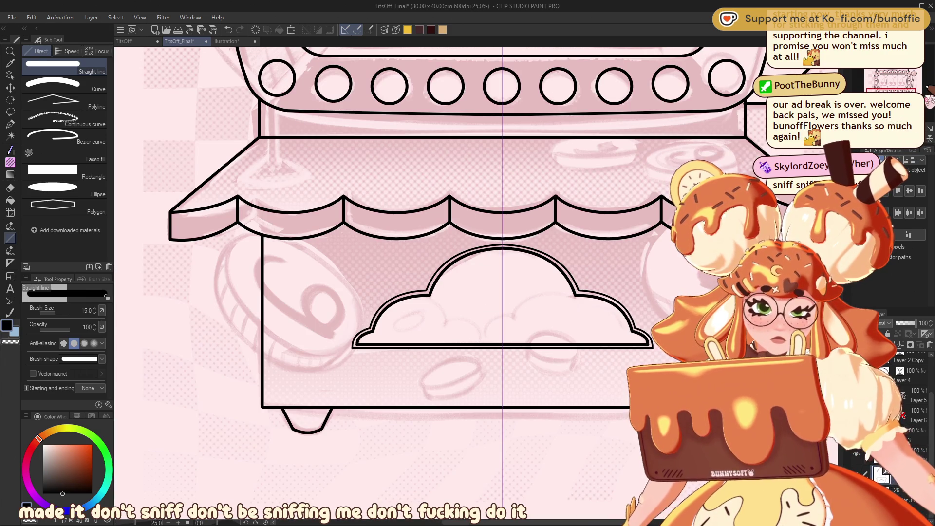
key(ctrl+t)
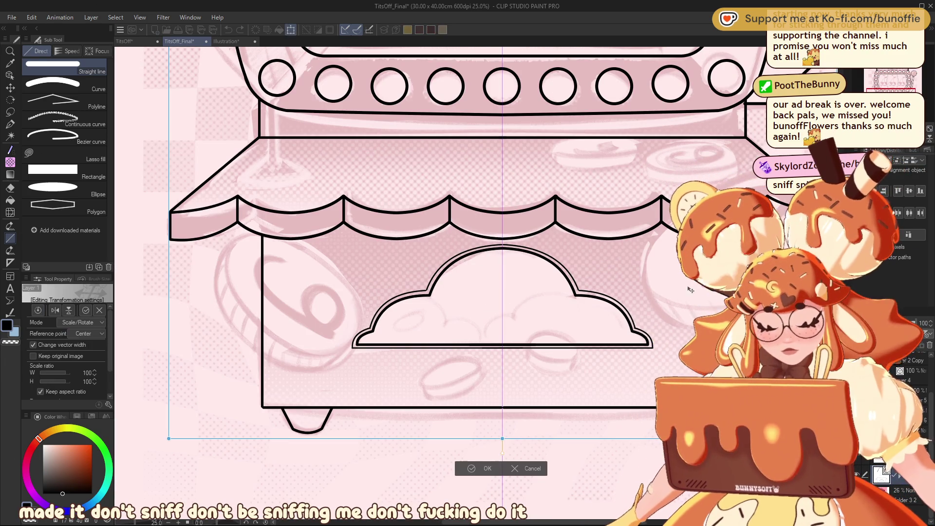
click(528, 468)
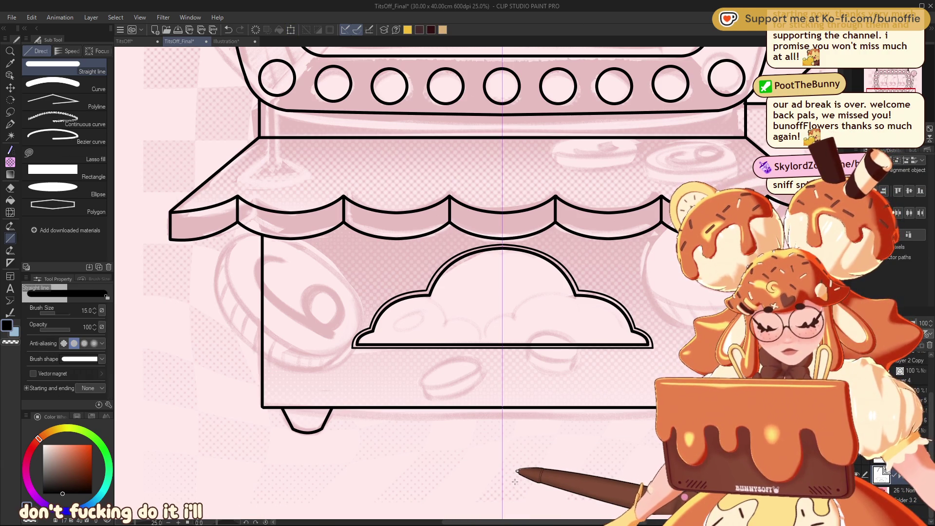
scroll(514, 481, down, 2)
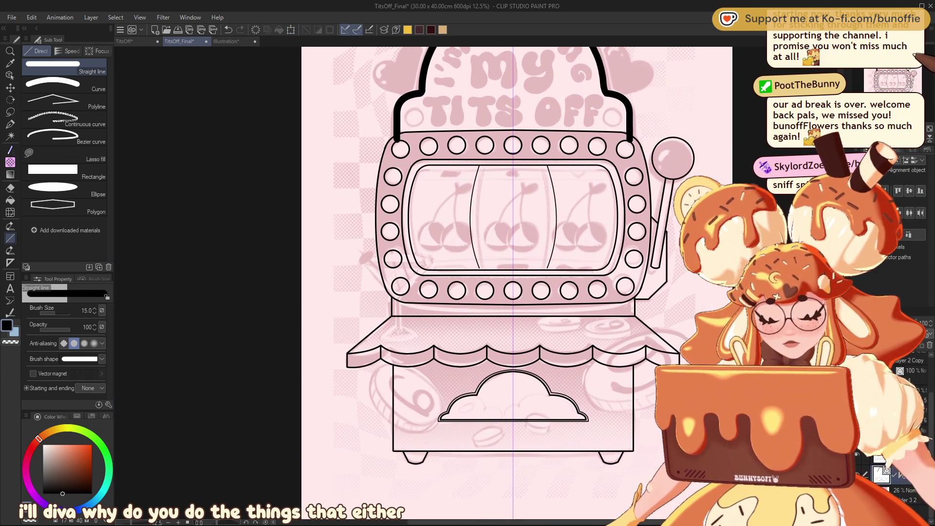
- Hide the lineart folder in the Layer panel and zoom in on the sketched coin
drag(514, 480, 432, 485)
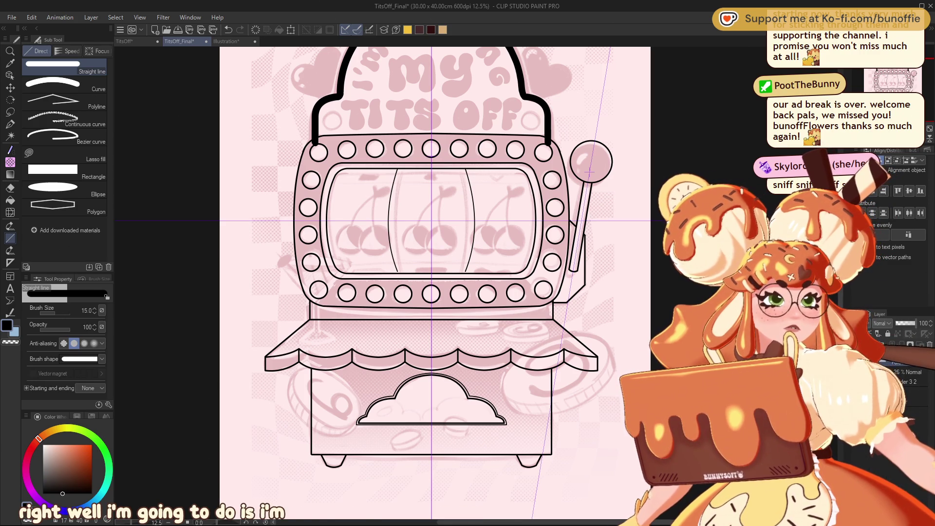
click(910, 368)
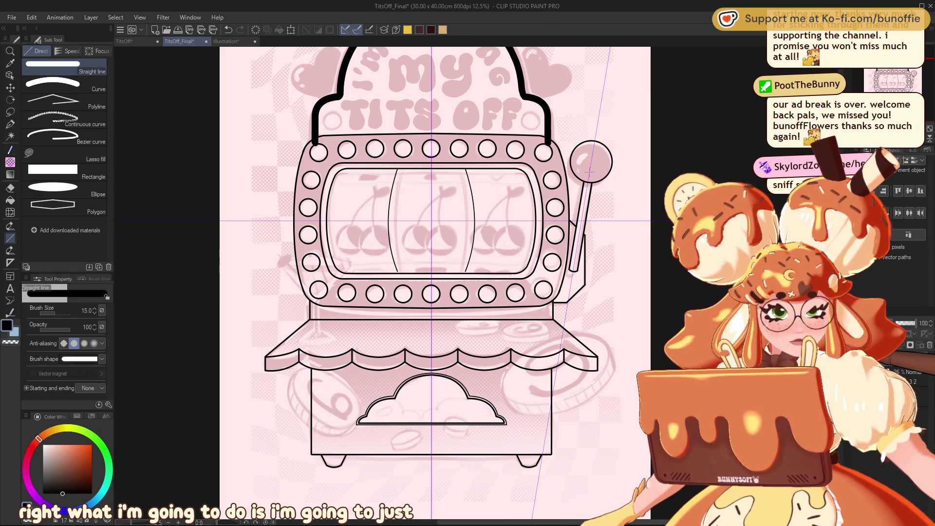
click(885, 366)
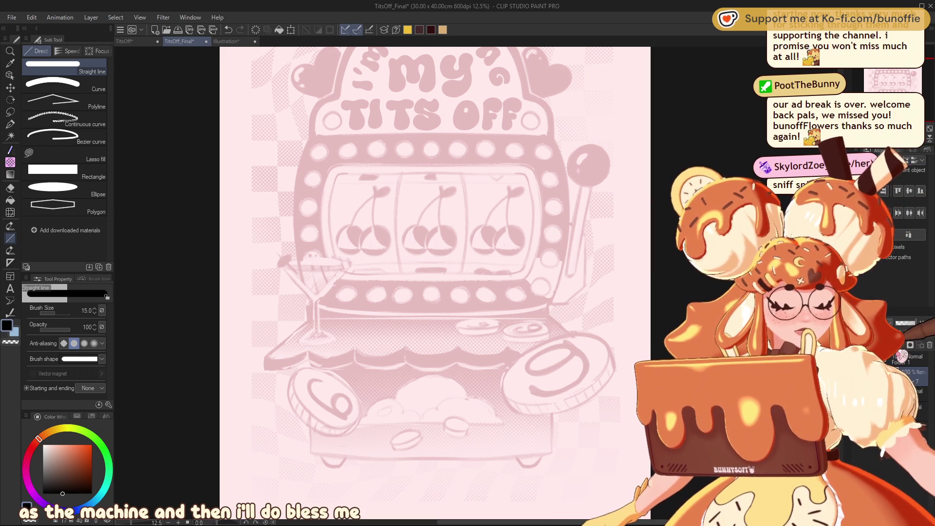
key(ctrl+plus)
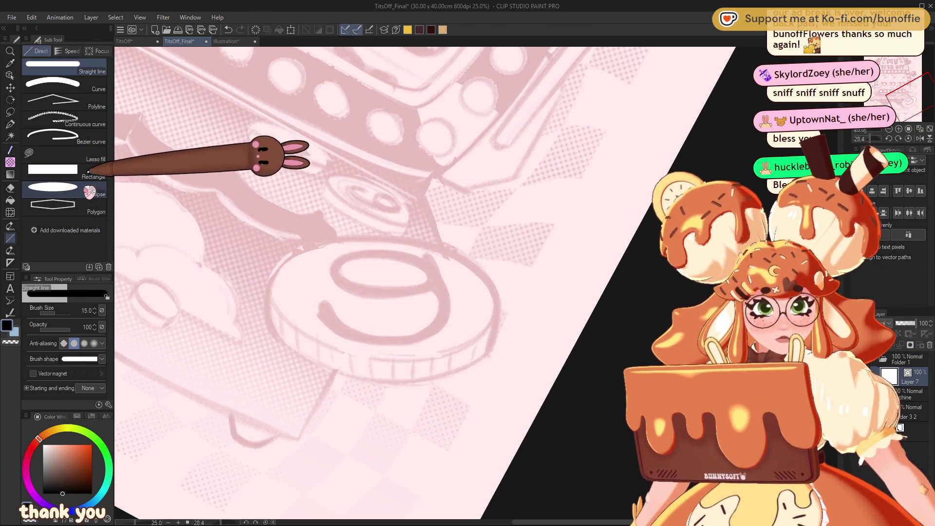
- Draw an ellipse over the coin's face and rotate it to match the coin's tilt
click(88, 191)
mouse_move(273, 235)
mouse_down()
mouse_move(494, 337)
mouse_move(499, 362)
mouse_up()
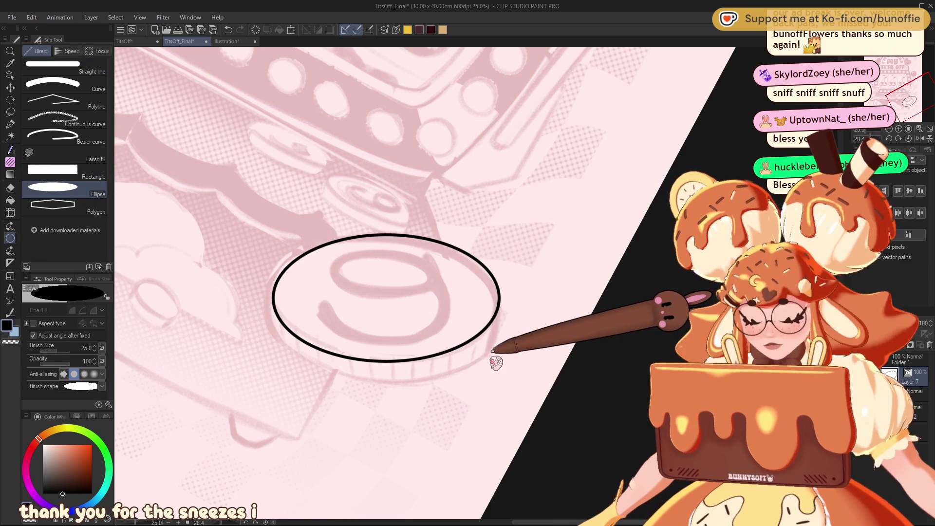
key(ctrl+t)
drag(567, 260, 553, 261)
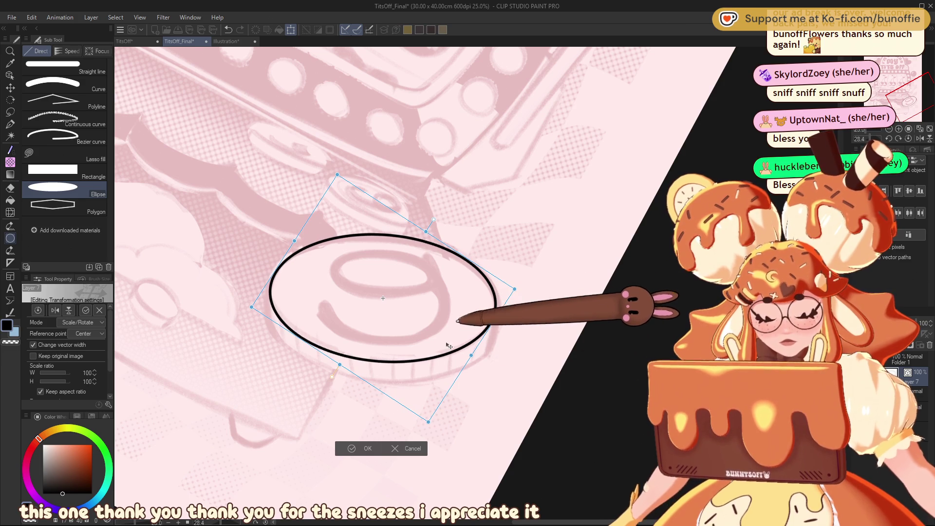
click(357, 447)
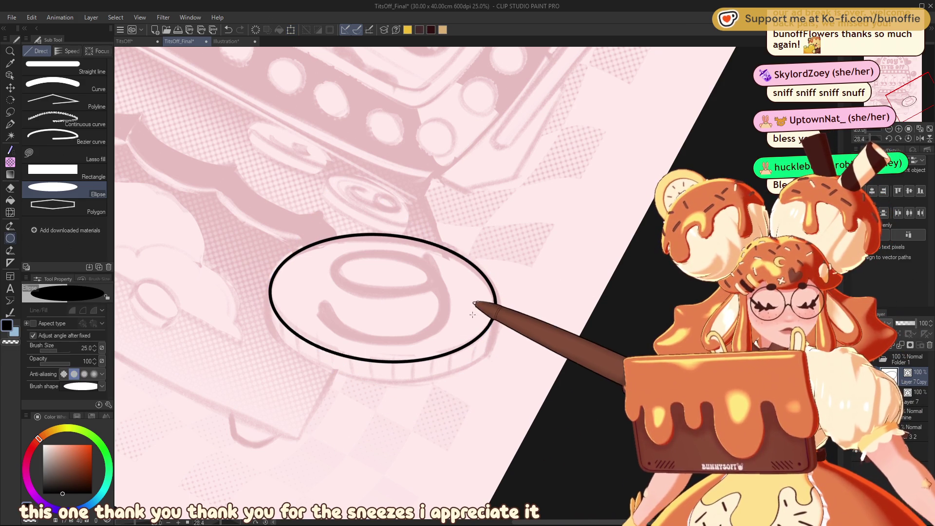
- Move the ellipse copy down for thickness and erase its hidden back arc
click(10, 75)
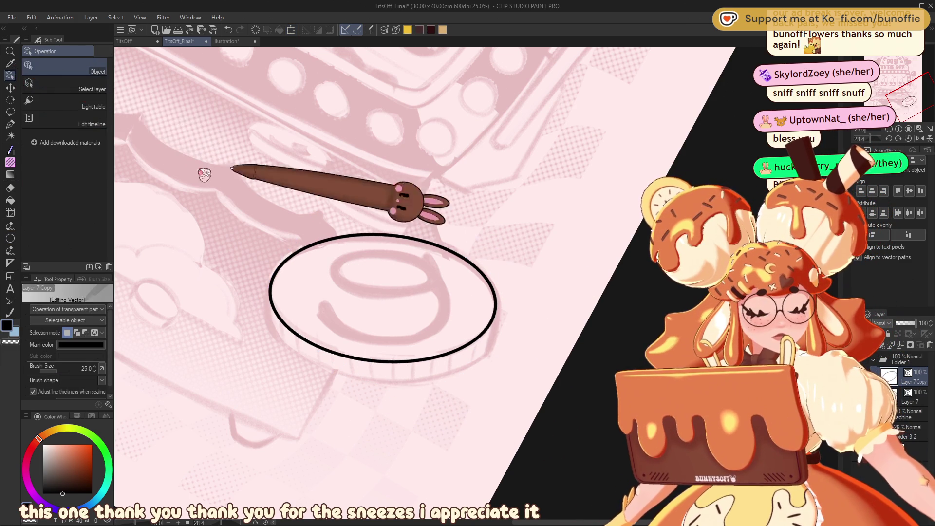
click(10, 88)
drag(446, 342, 446, 361)
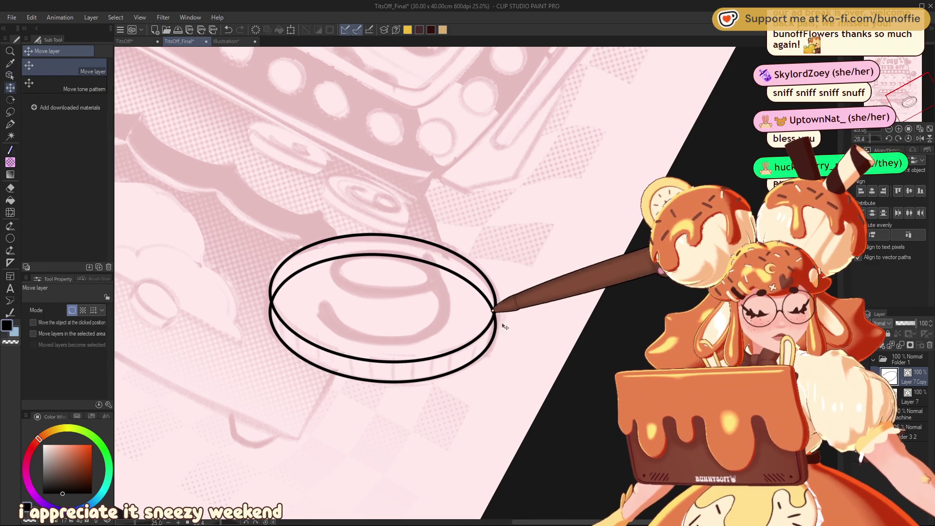
key(e)
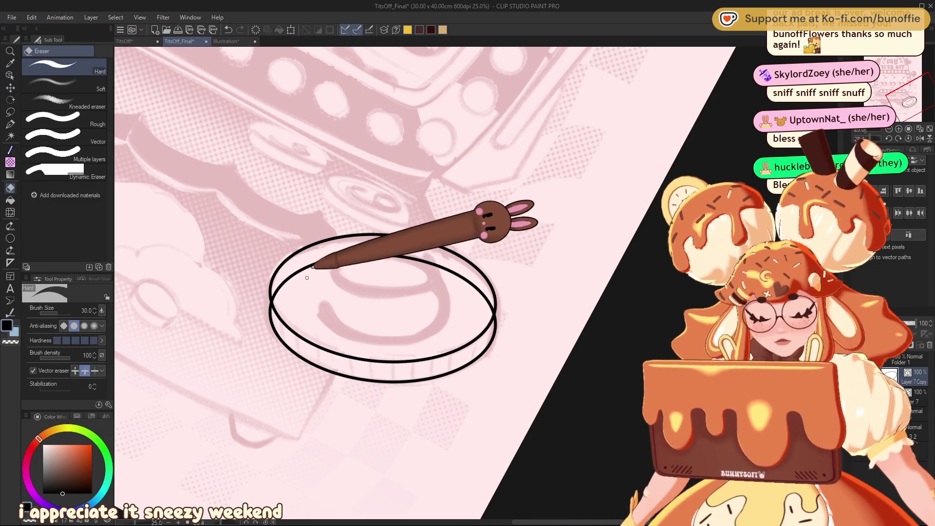
drag(379, 249, 372, 287)
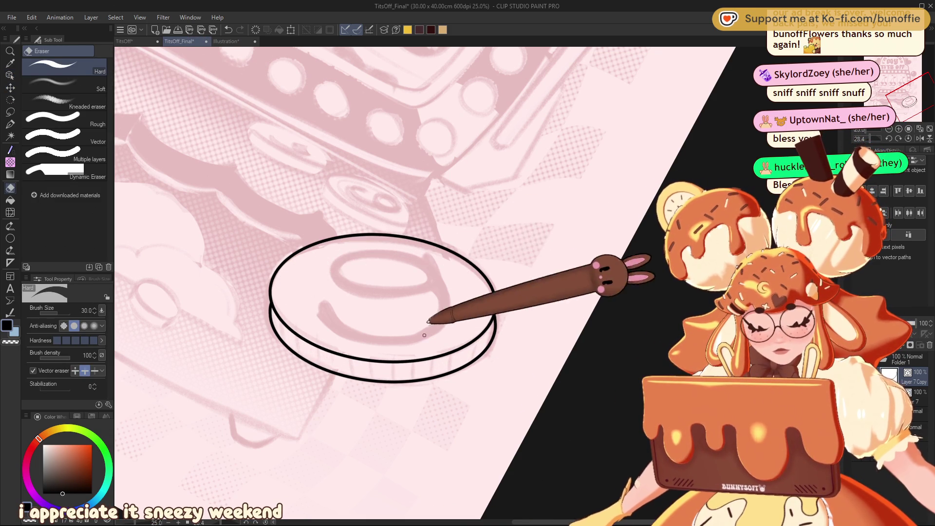
- Draw straight ridge lines along the coin's rim, undoing the last stroke
click(11, 124)
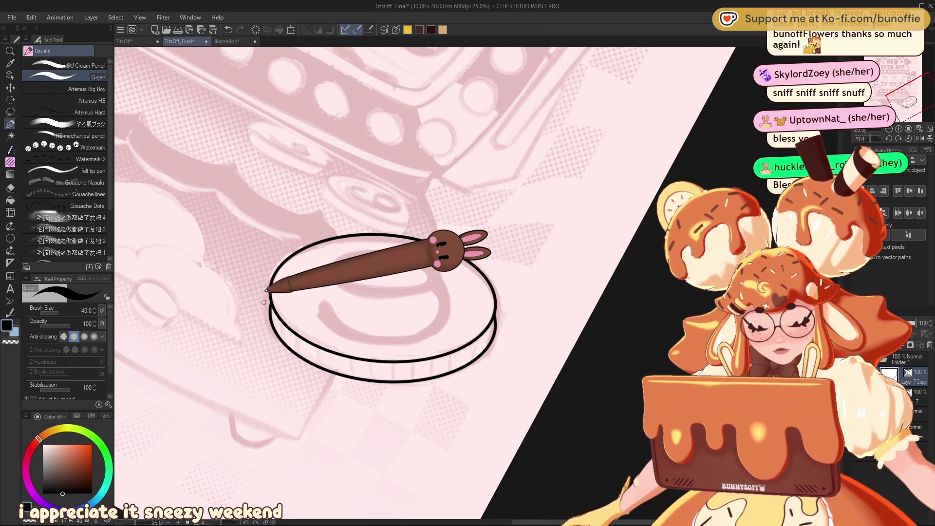
key(u)
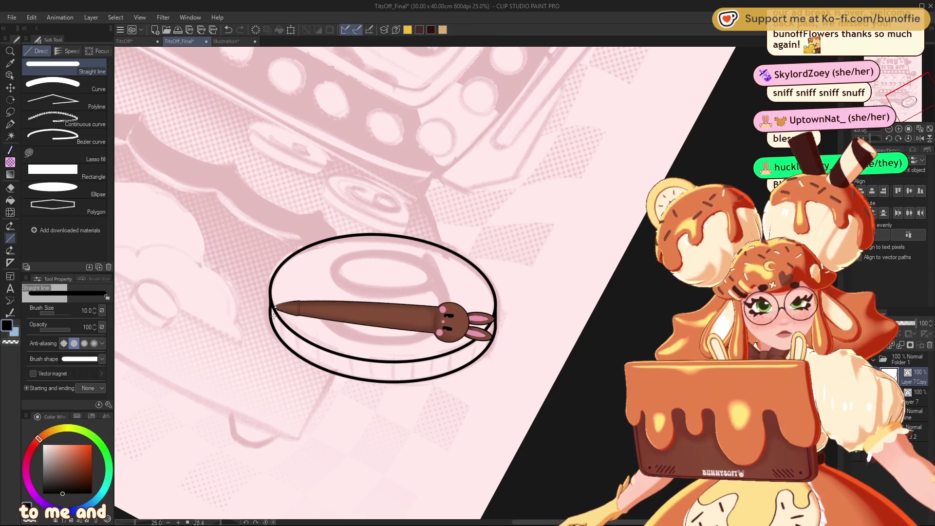
mouse_move(285, 324)
mouse_down()
mouse_move(294, 350)
mouse_move(351, 375)
mouse_up()
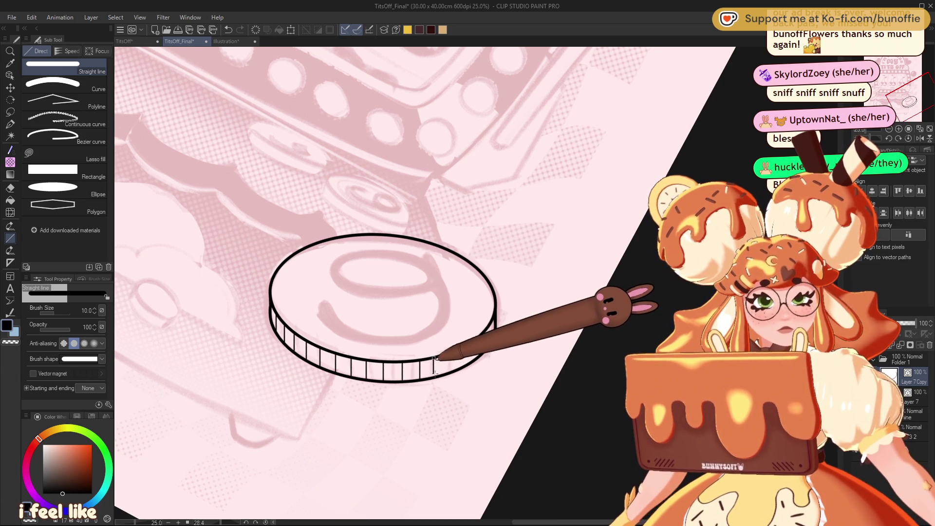
key(ctrl+z)
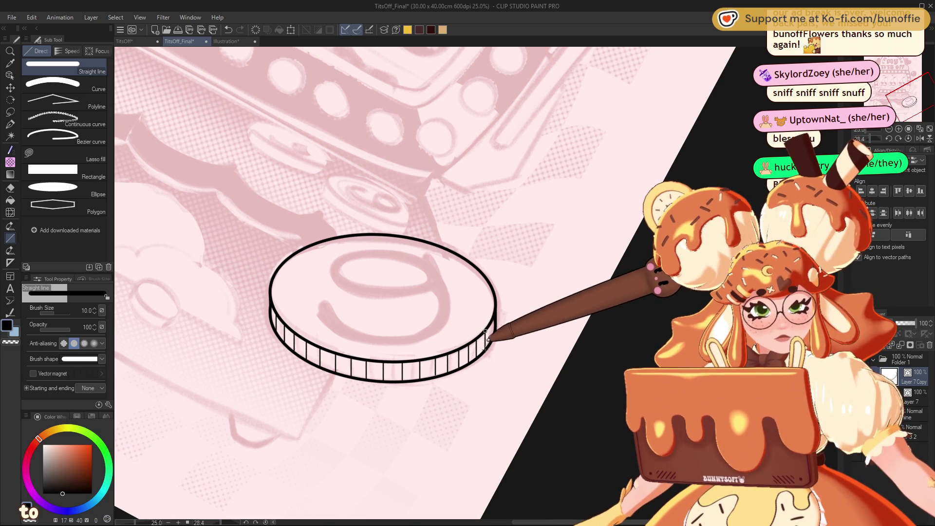
drag(896, 127, 896, 128)
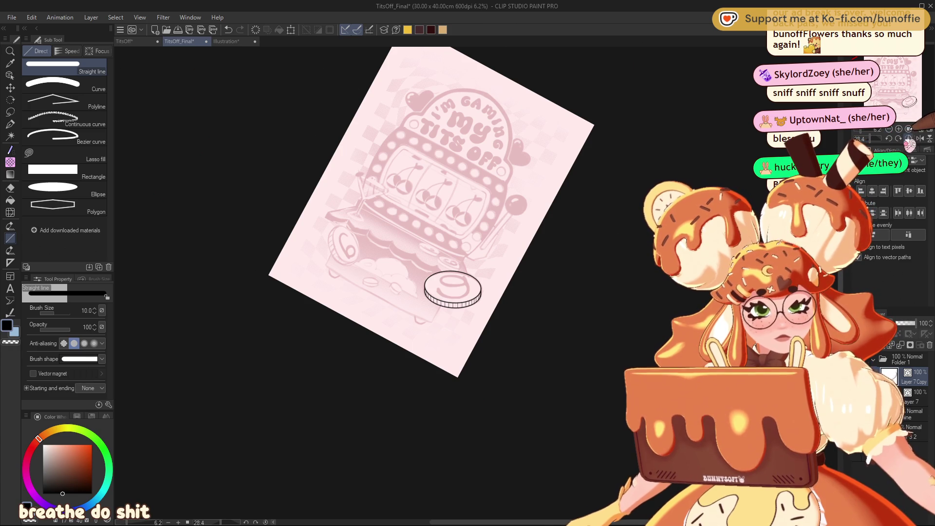
- Reset the canvas upright, centre on the coin, and undo the last hatch stroke
click(908, 139)
click(909, 133)
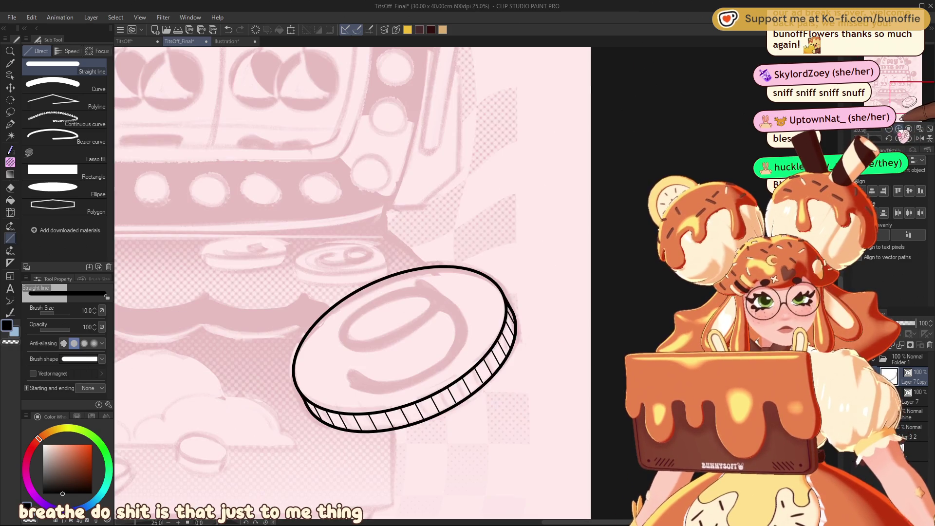
drag(898, 98, 889, 101)
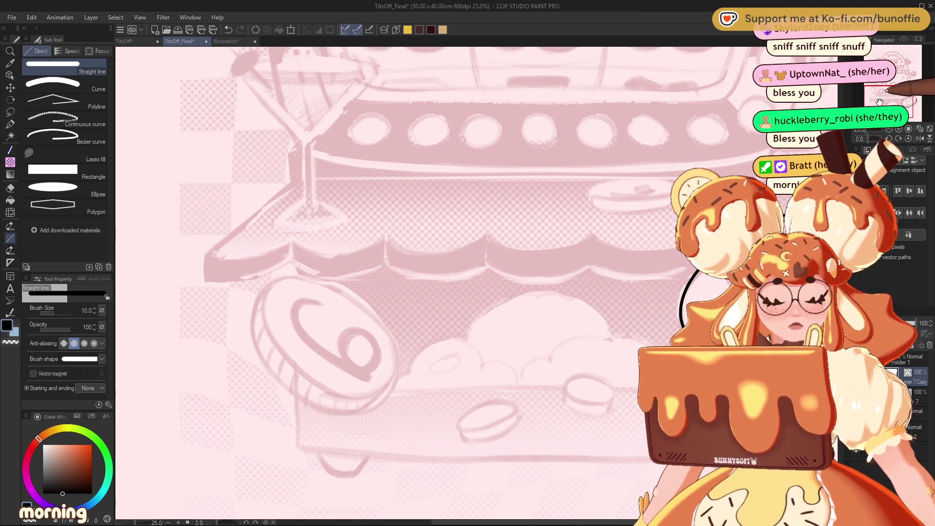
mouse_move(879, 101)
mouse_down()
mouse_move(915, 95)
mouse_move(874, 123)
mouse_up()
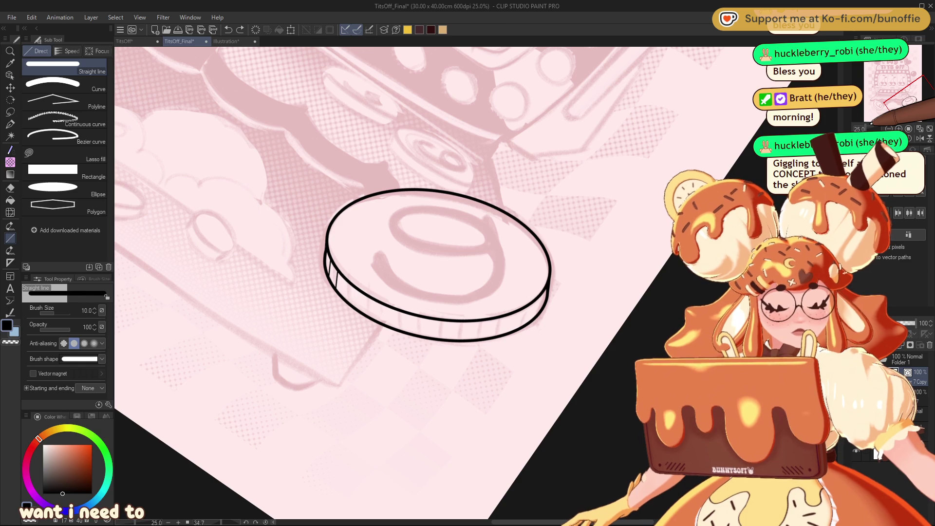
key(ctrl+z)
- Paste a copy of the top ellipse, shift it down, and draw a thick right side line
key(ctrl+v)
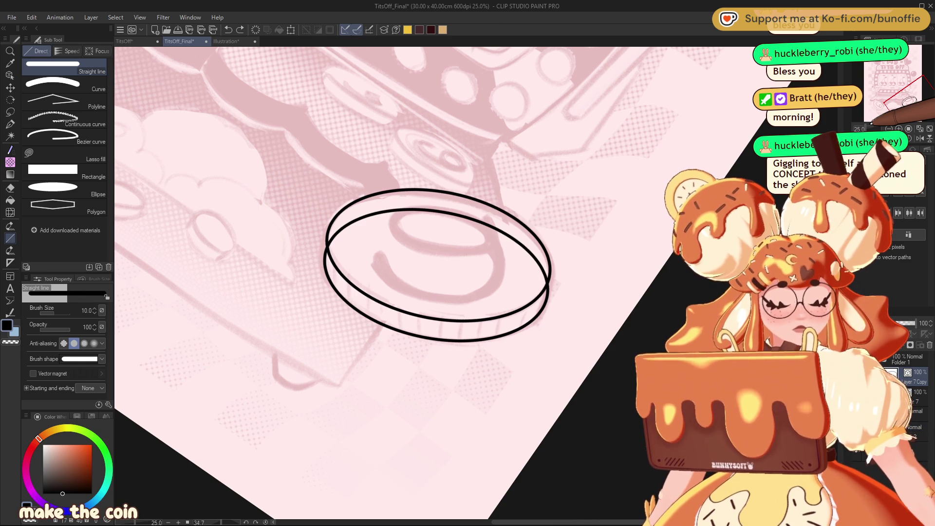
click(10, 88)
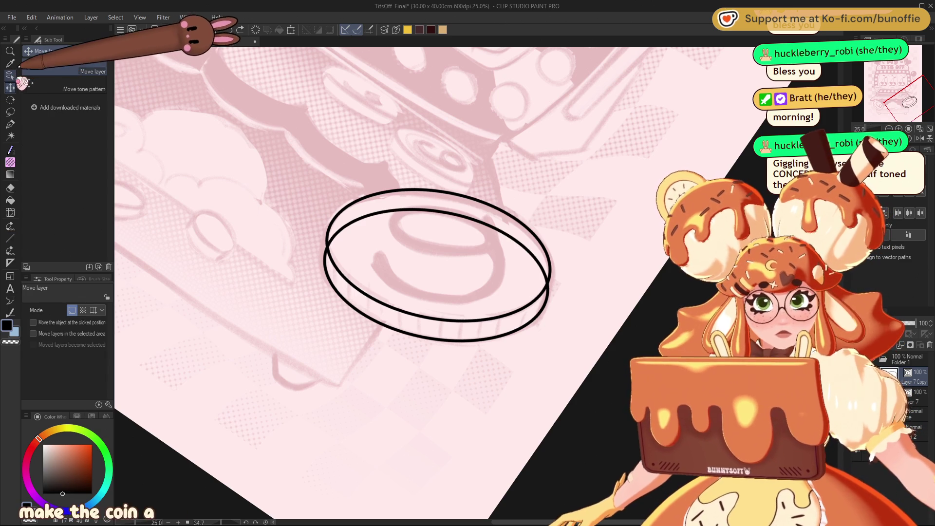
drag(463, 309, 459, 317)
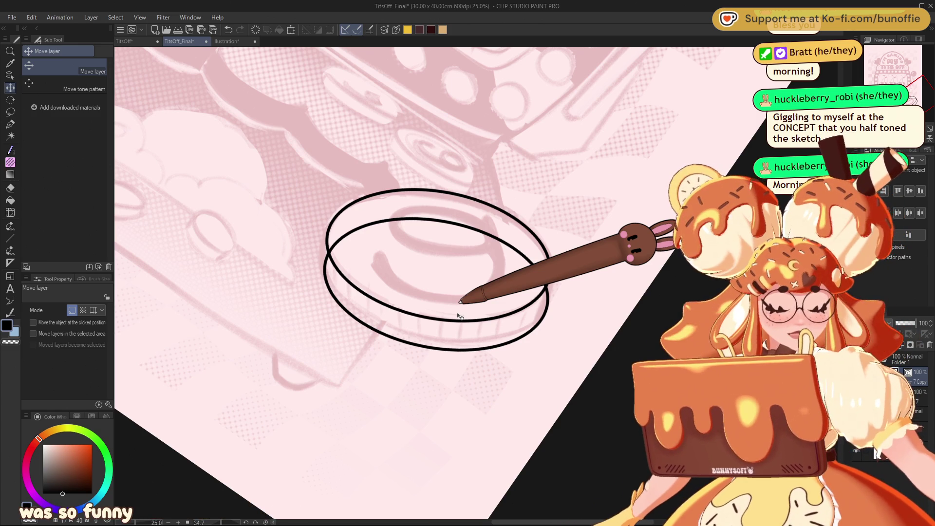
click(10, 124)
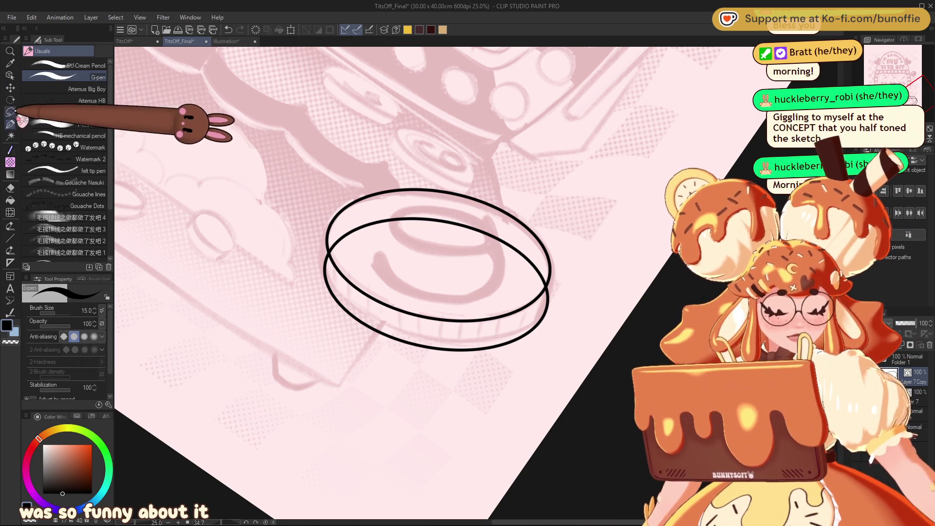
click(11, 238)
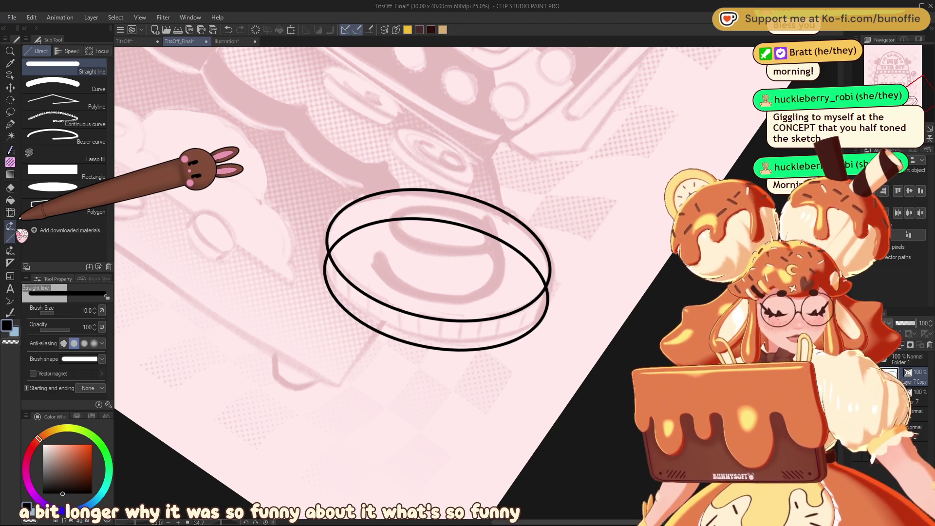
key(bracketright)
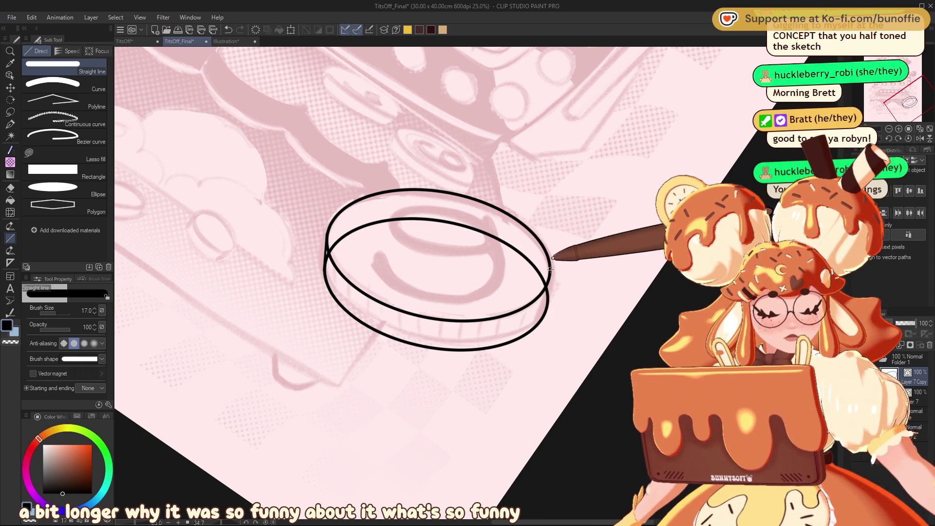
drag(549, 269, 546, 306)
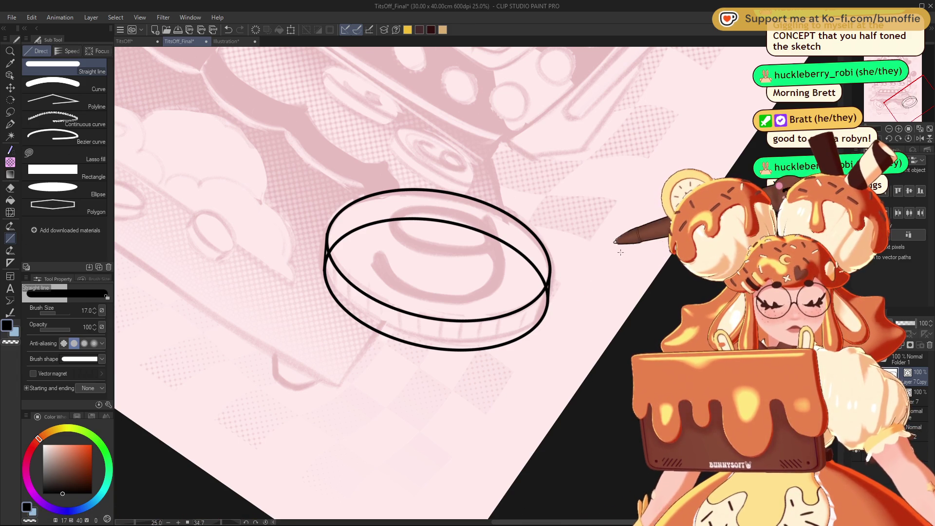
- Erase the lower ellipse's hidden arc and leftover inner line, then raise the pen size to 20
key(e)
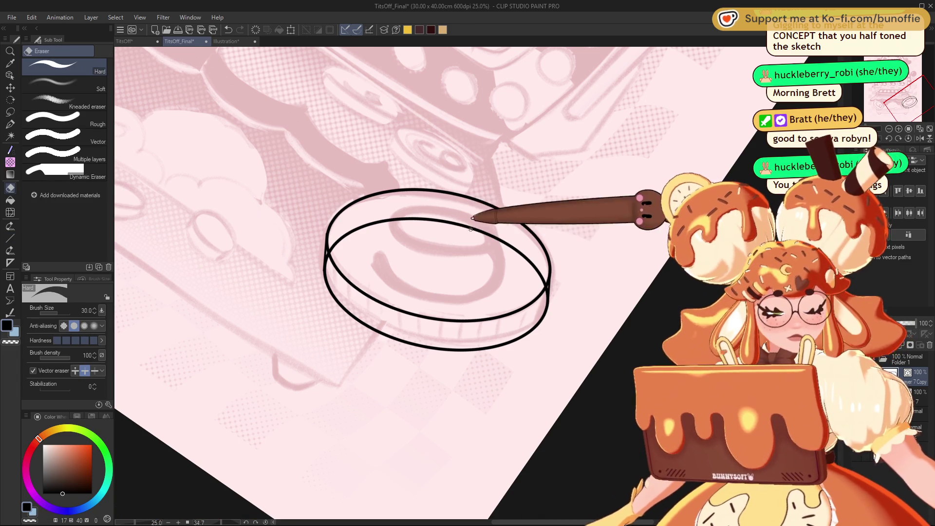
drag(475, 216, 506, 226)
click(327, 256)
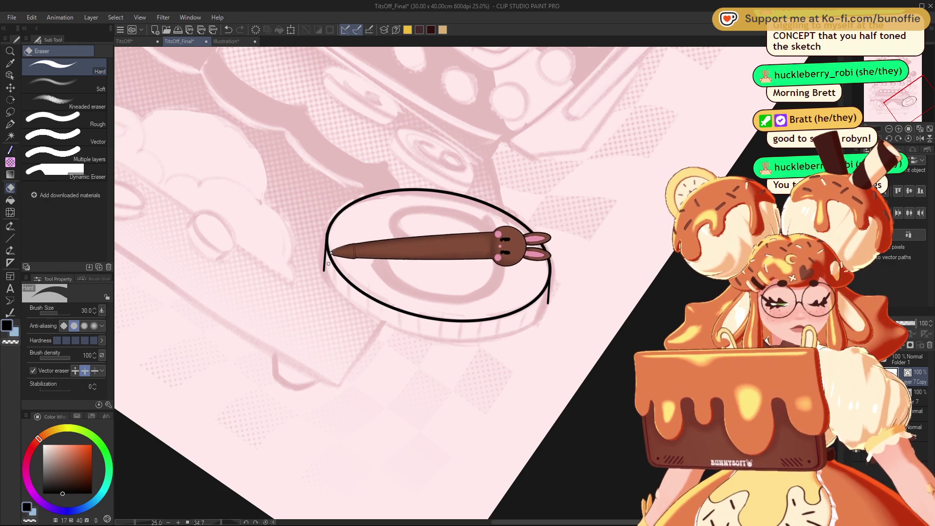
key(ctrl+z)
click(326, 261)
key(ctrl+z)
click(326, 260)
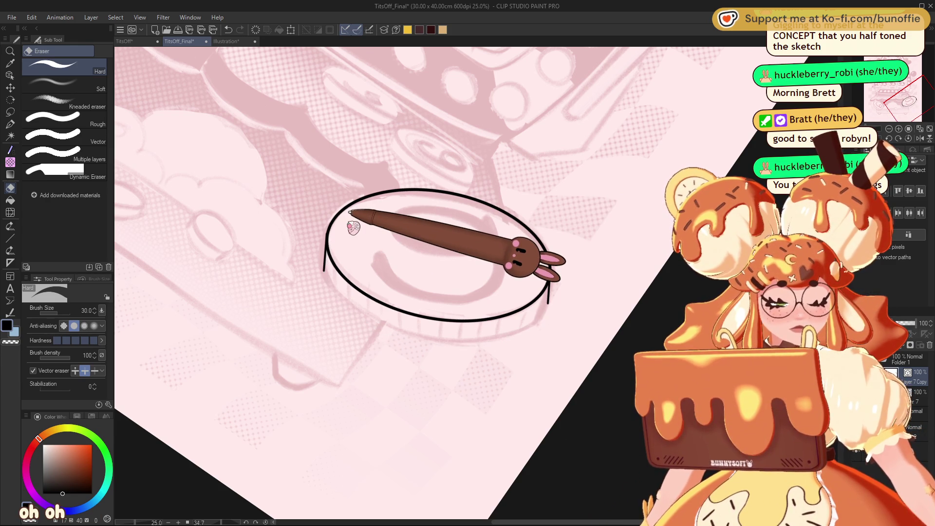
key(ctrl+z)
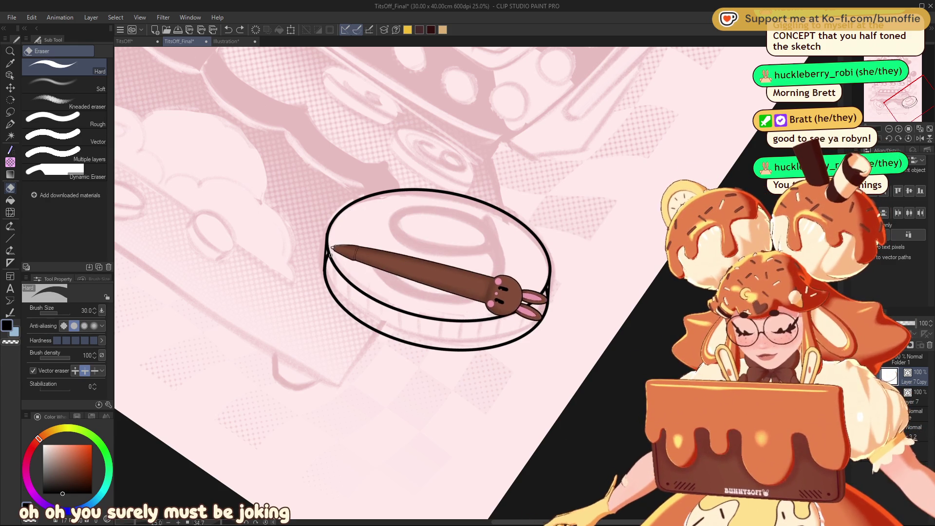
click(334, 263)
click(10, 123)
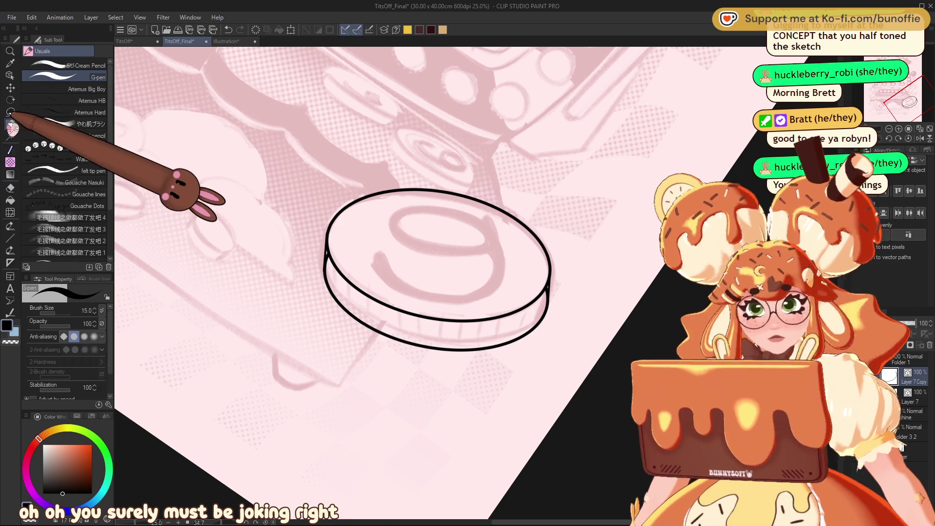
key(bracketright)
key(bracketright)
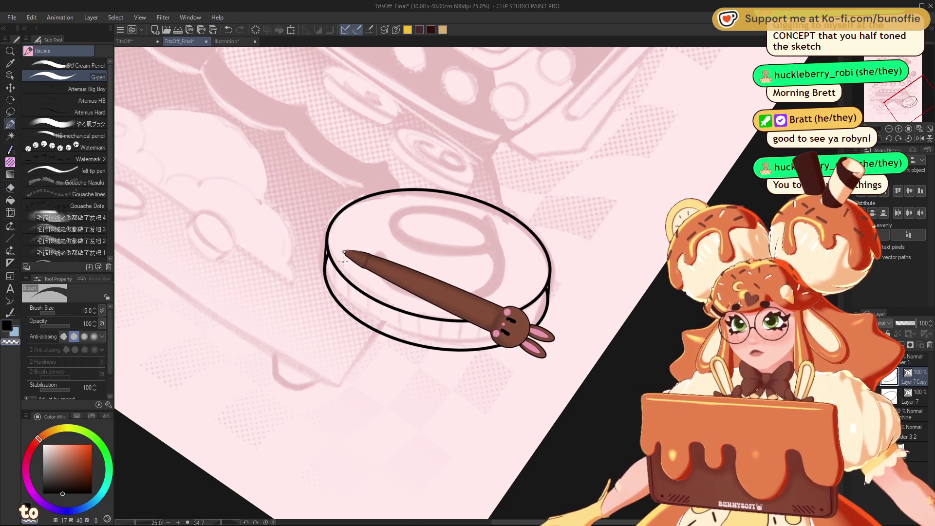
- Raise the pen size to 30 and draw vertical straight ridge lines across the coin's side band
key(bracketright)
key(bracketright)
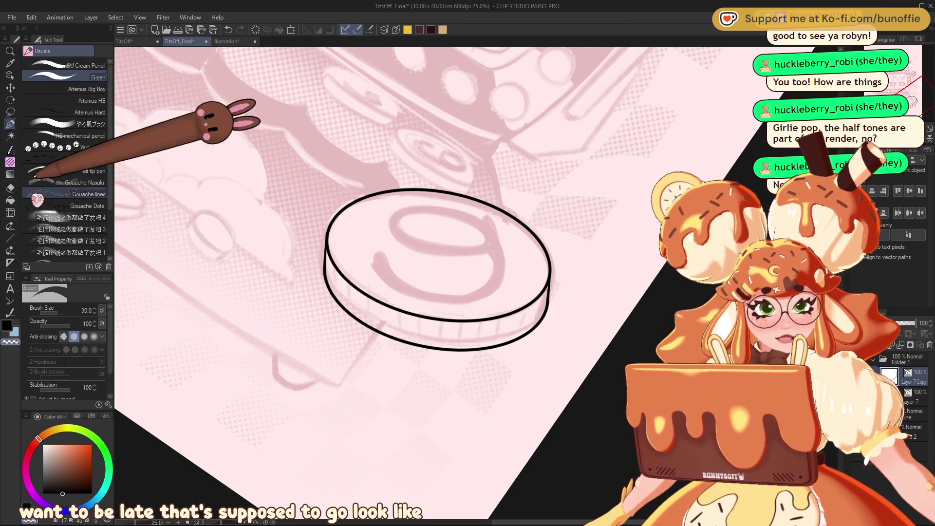
click(9, 238)
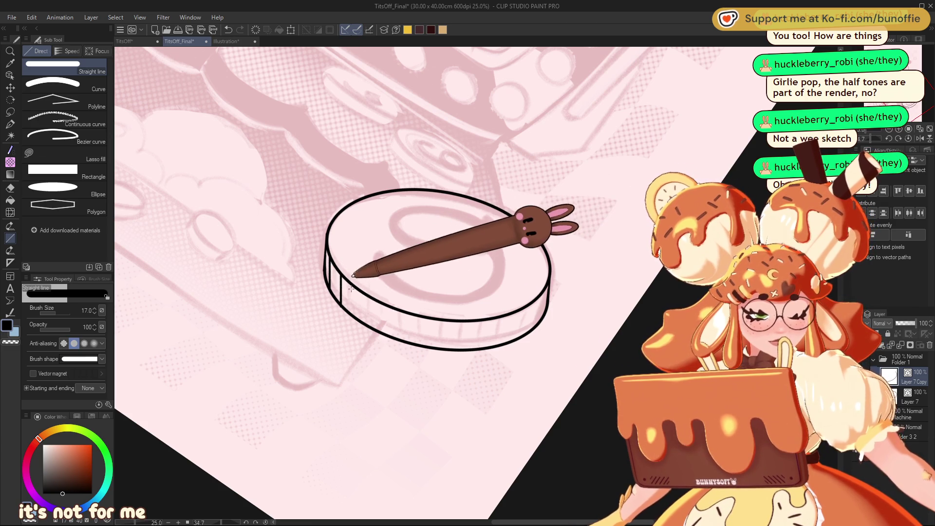
mouse_move(356, 291)
mouse_down()
mouse_move(357, 325)
mouse_move(376, 333)
mouse_move(397, 311)
mouse_move(421, 343)
mouse_move(470, 349)
mouse_up()
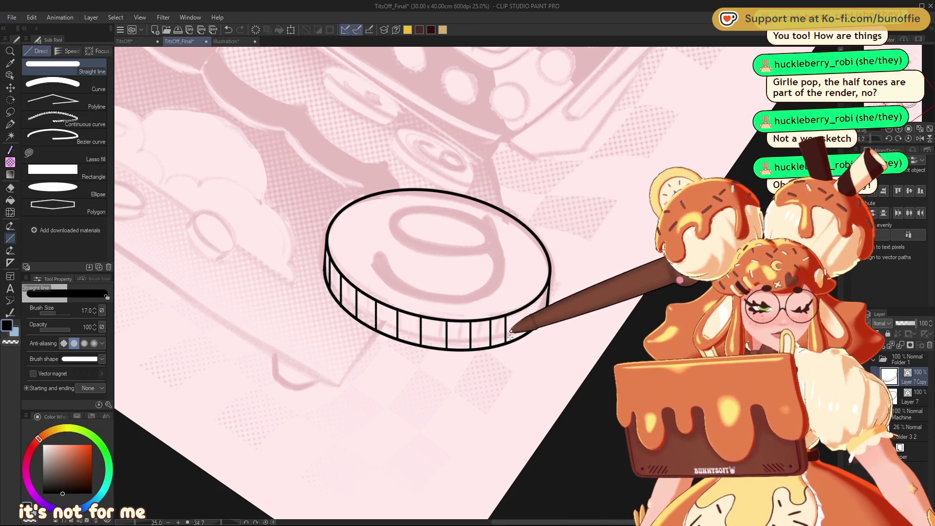
drag(509, 315, 508, 340)
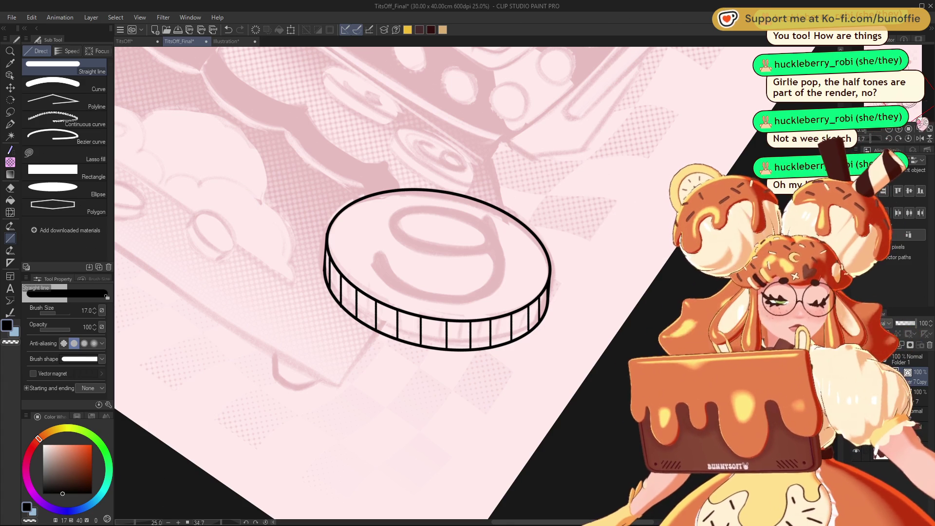
scroll(894, 145, down, 3)
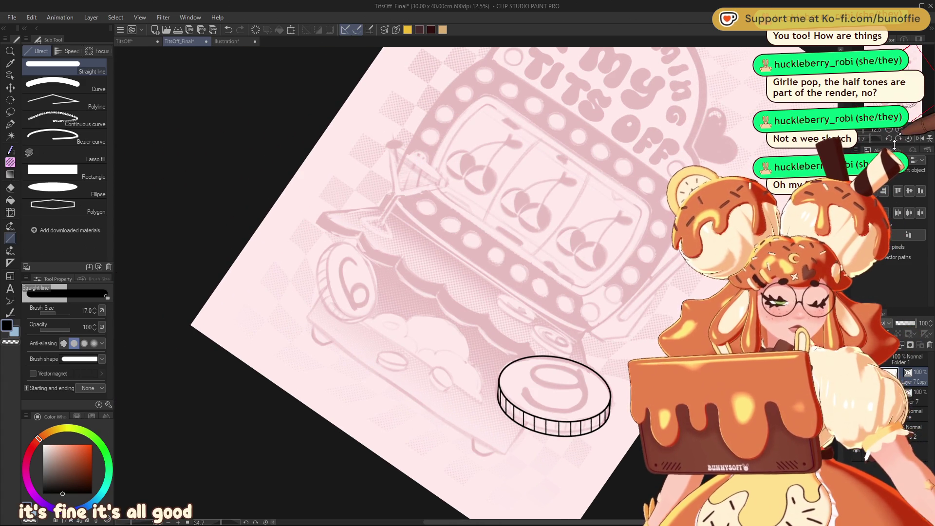
- Reset the canvas rotation, zoom in on the machine's lower body, and select Layer 2 in Folder 2
click(908, 140)
drag(910, 82, 914, 100)
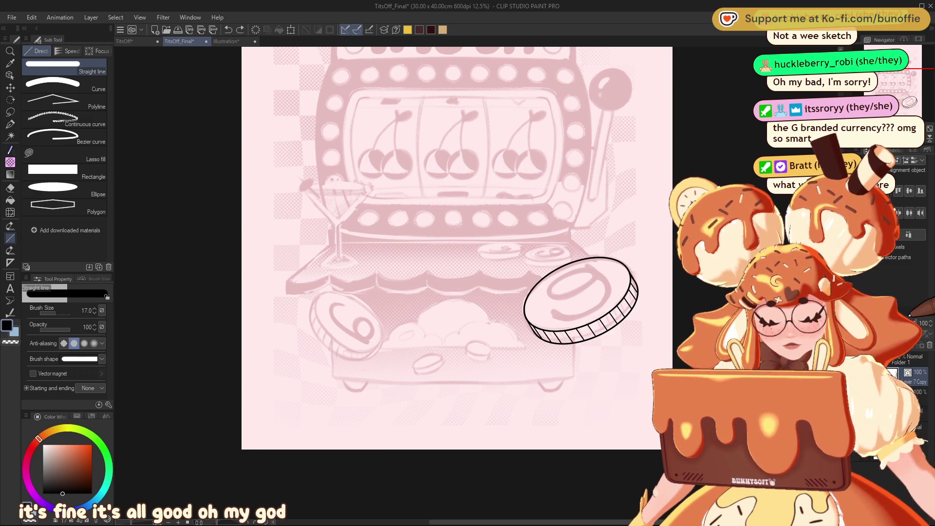
scroll(909, 101, up, 2)
drag(908, 100, 897, 103)
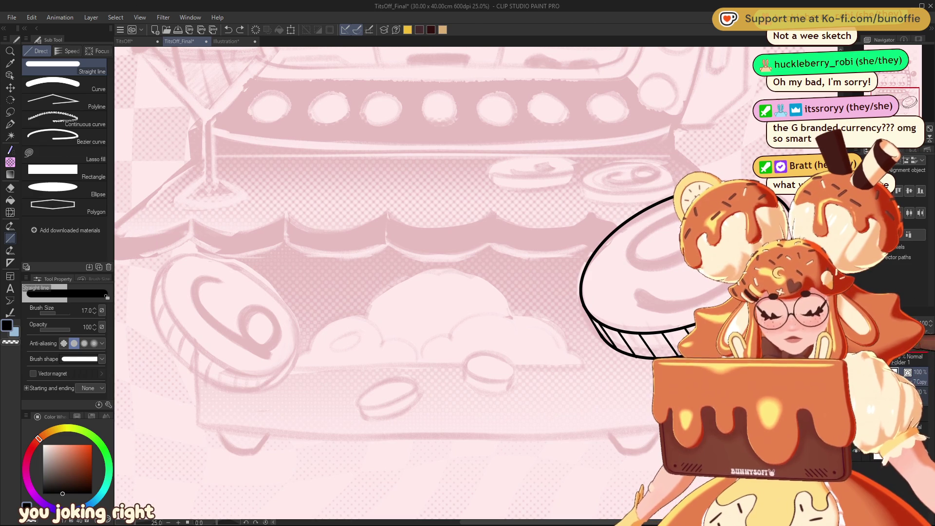
click(908, 377)
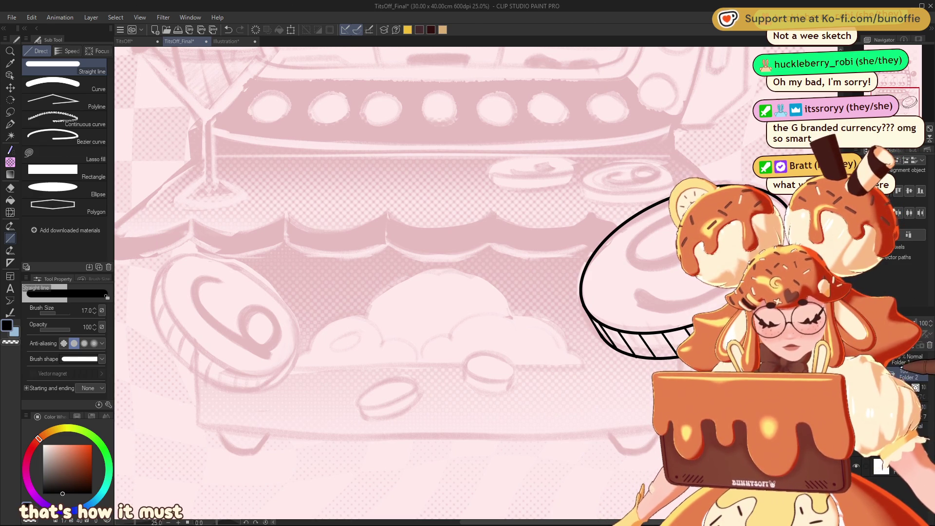
click(906, 377)
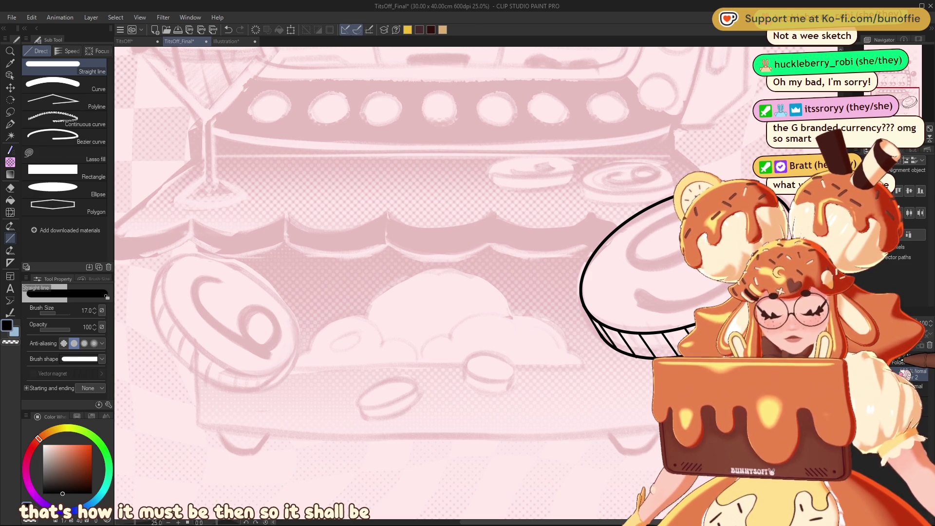
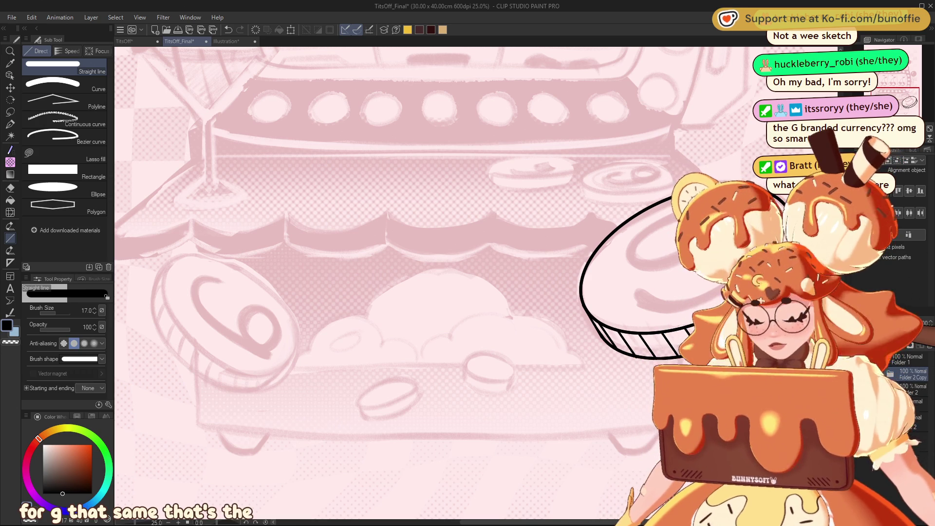
- Cancel the trial scale/rotate of the copied coin and rotate the view about 15.8° to level the coin sketch
key(ctrl+t)
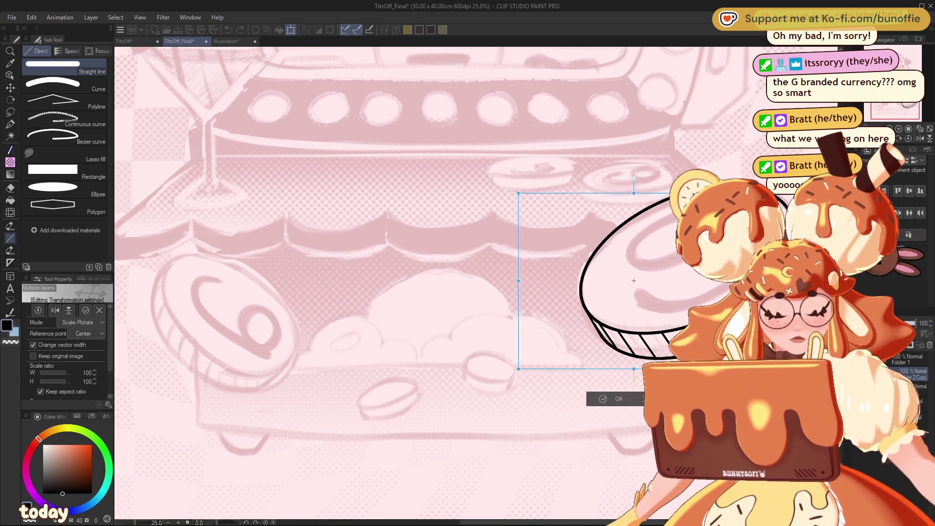
drag(633, 280, 222, 346)
mouse_move(350, 239)
mouse_down()
mouse_move(363, 248)
mouse_move(384, 336)
mouse_move(357, 429)
mouse_move(278, 376)
mouse_move(291, 359)
mouse_move(319, 374)
mouse_move(303, 363)
mouse_up()
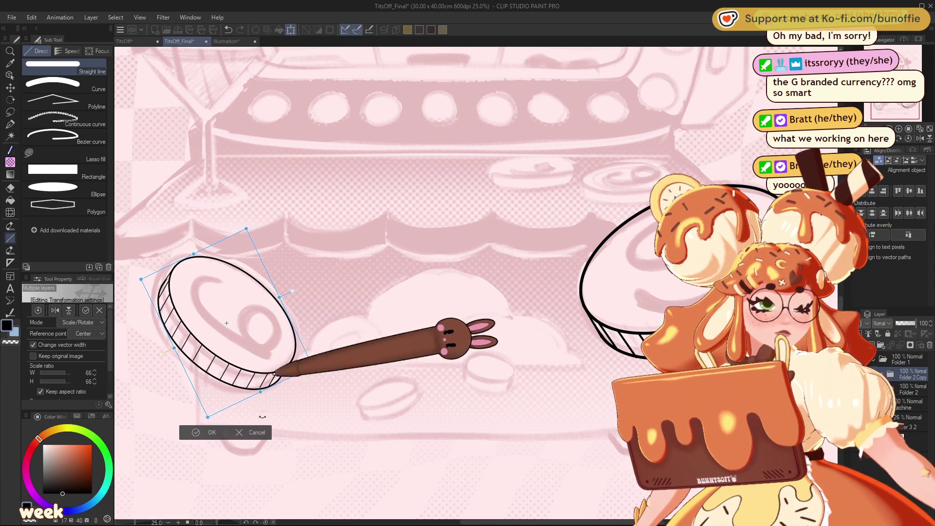
click(250, 432)
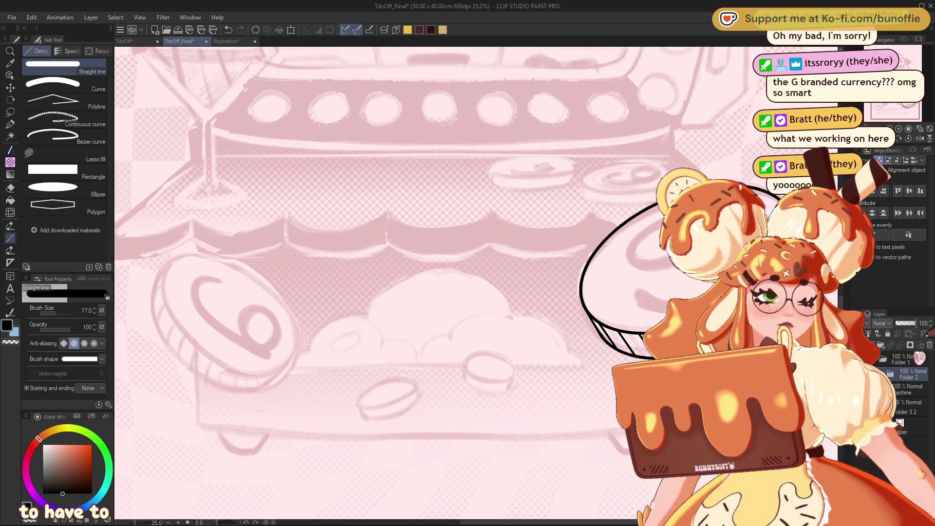
mouse_move(233, 321)
mouse_down()
mouse_move(266, 313)
mouse_move(407, 385)
mouse_move(423, 336)
mouse_move(454, 350)
mouse_move(488, 349)
mouse_up()
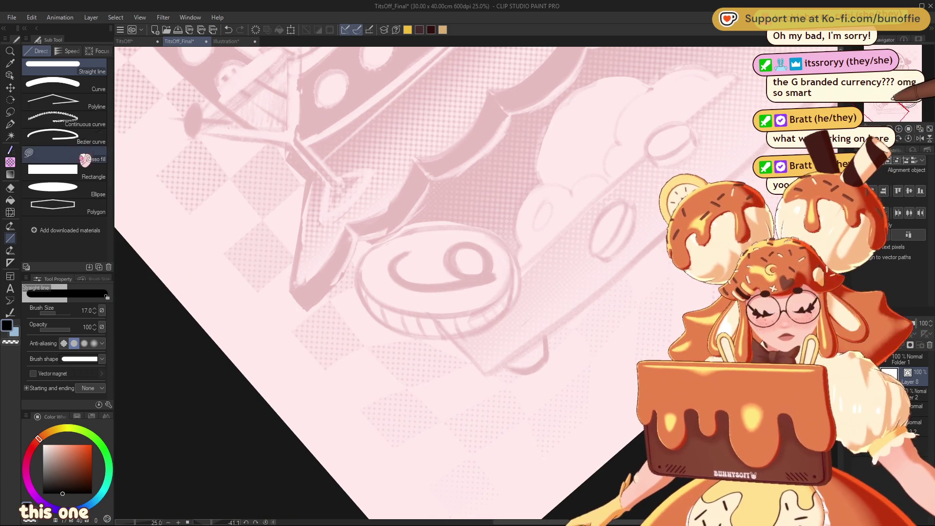
- Draw a black ellipse over the lower-left coin sketch and adjust its position
click(86, 188)
mouse_move(358, 235)
mouse_down()
mouse_move(517, 297)
mouse_move(517, 332)
mouse_up()
click(9, 88)
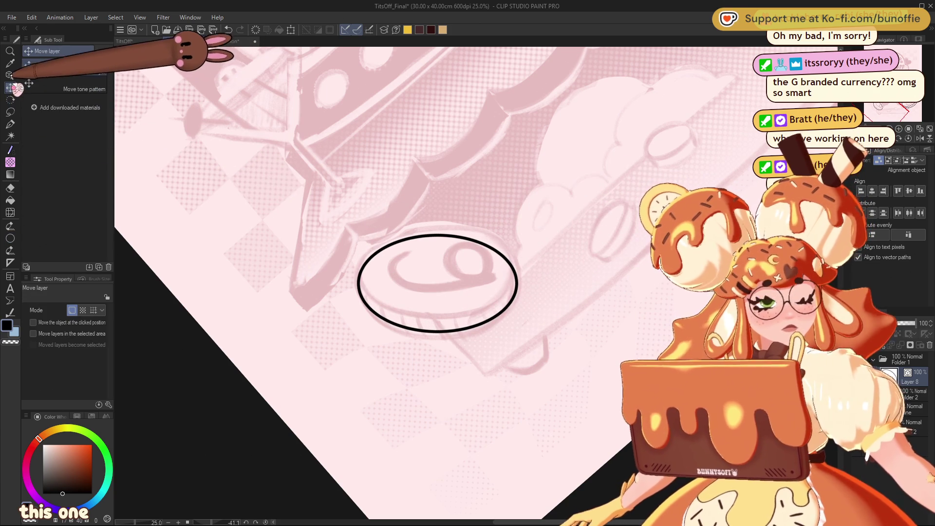
mouse_move(459, 298)
mouse_down()
mouse_move(470, 279)
mouse_move(457, 284)
mouse_up()
mouse_move(472, 289)
mouse_down()
mouse_move(414, 290)
mouse_move(471, 291)
mouse_up()
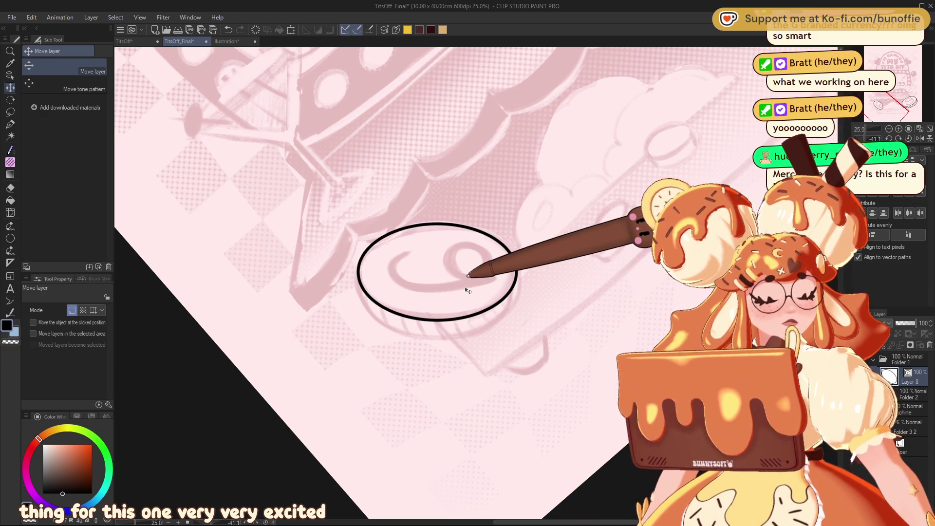
key(ctrl+t)
drag(392, 167, 395, 226)
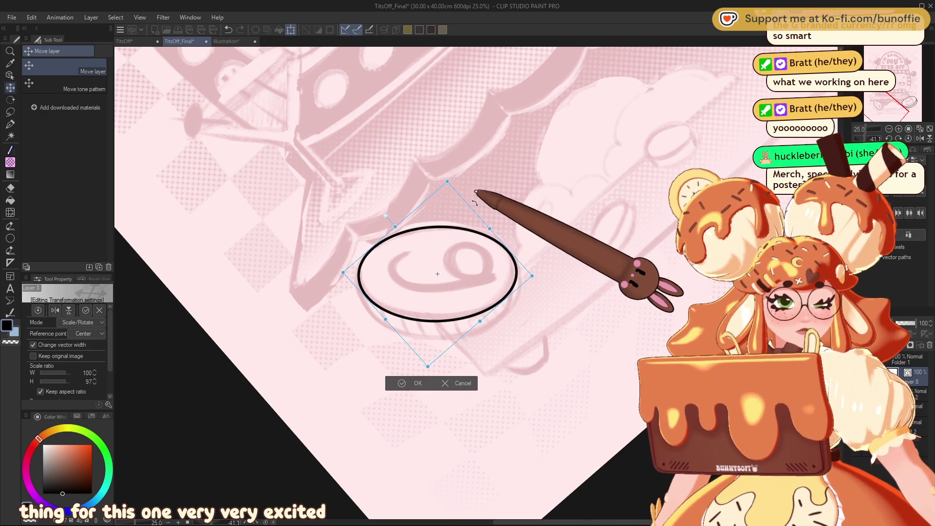
click(468, 393)
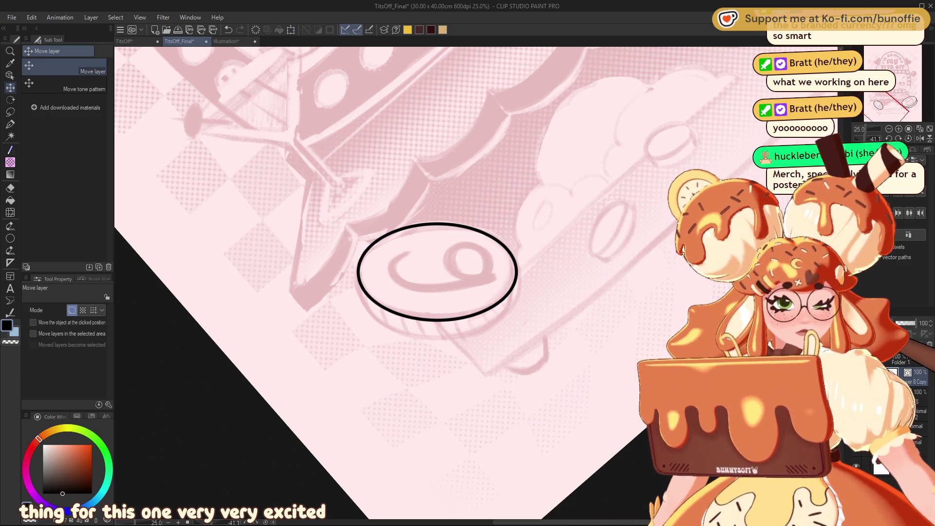
key(ctrl+z)
key(ctrl+z)
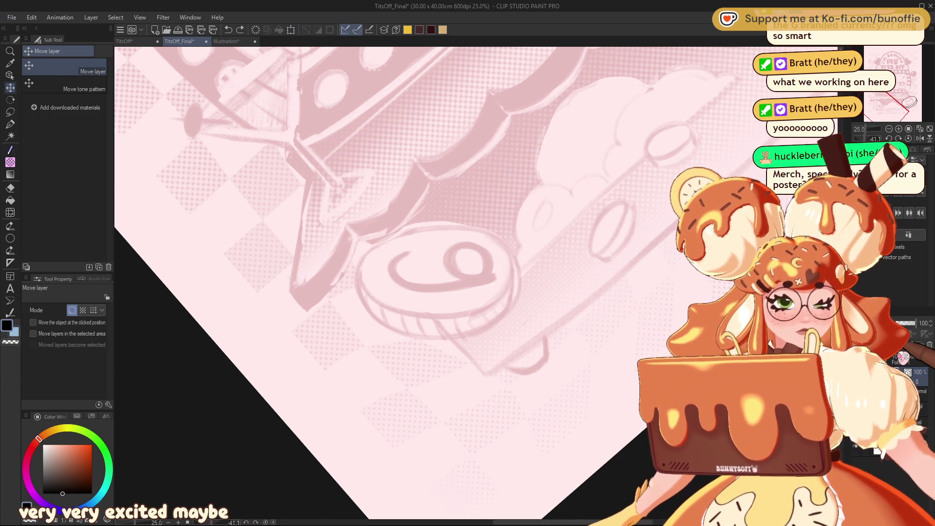
- Draw a second ellipse around the coin sketch and offset it to stack the two faces
click(10, 238)
mouse_move(360, 237)
mouse_down()
mouse_move(522, 296)
mouse_move(514, 330)
mouse_up()
click(10, 88)
mouse_move(477, 296)
mouse_down()
mouse_move(477, 283)
mouse_move(481, 330)
mouse_up()
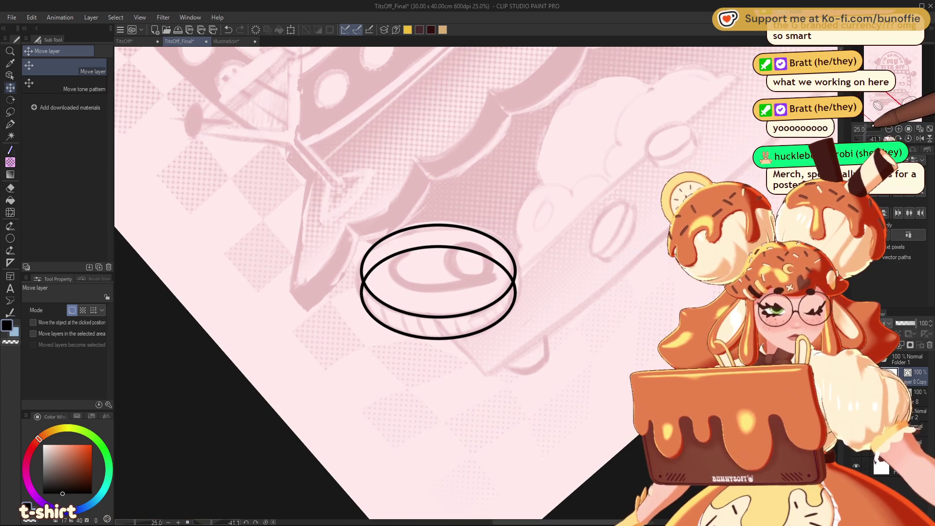
- Draw vertical Straight line sides joining the two ellipses, then switch to the Eraser for the hidden arc
scroll(457, 302, up, 1)
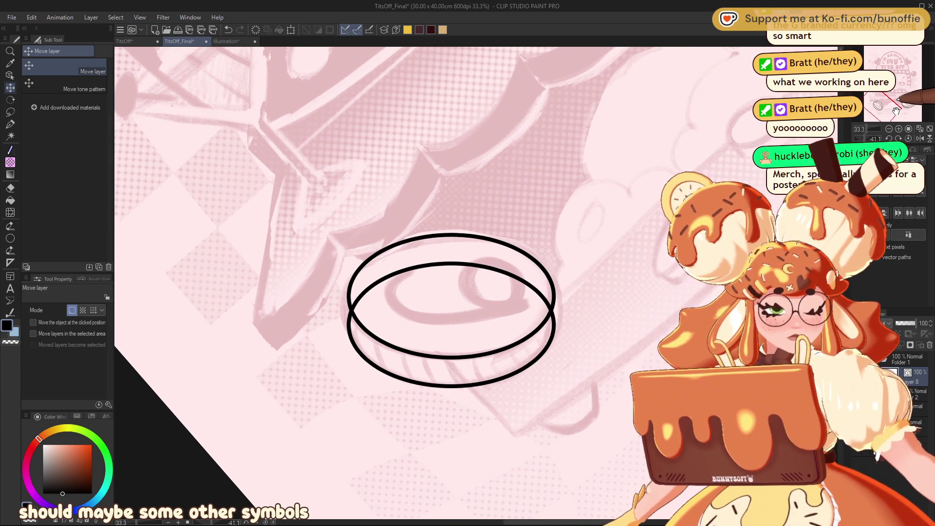
click(11, 238)
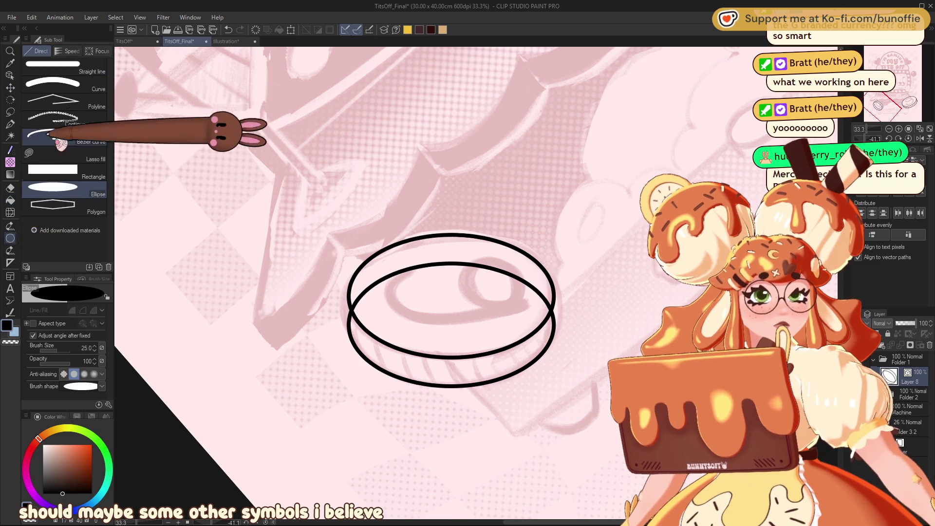
click(83, 66)
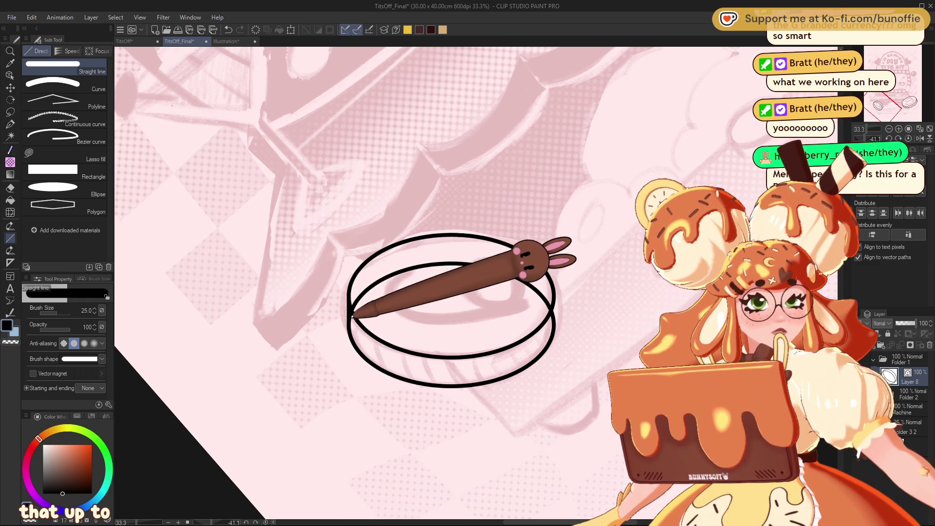
drag(555, 293, 553, 327)
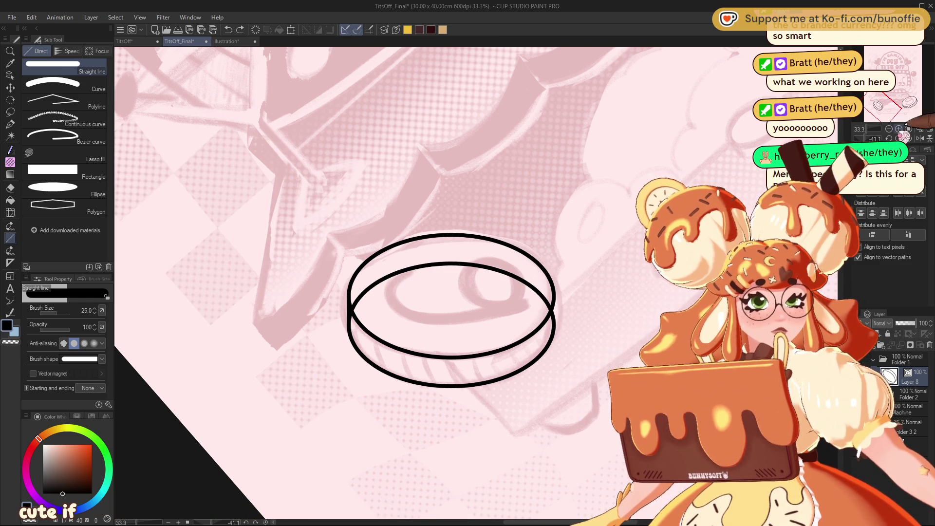
scroll(473, 288, up, 1)
drag(584, 292, 384, 319)
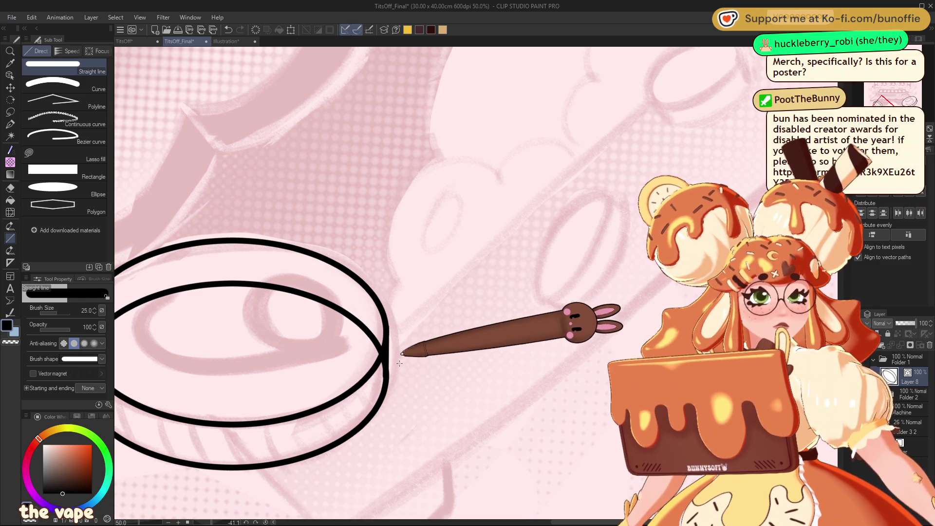
drag(386, 328, 386, 376)
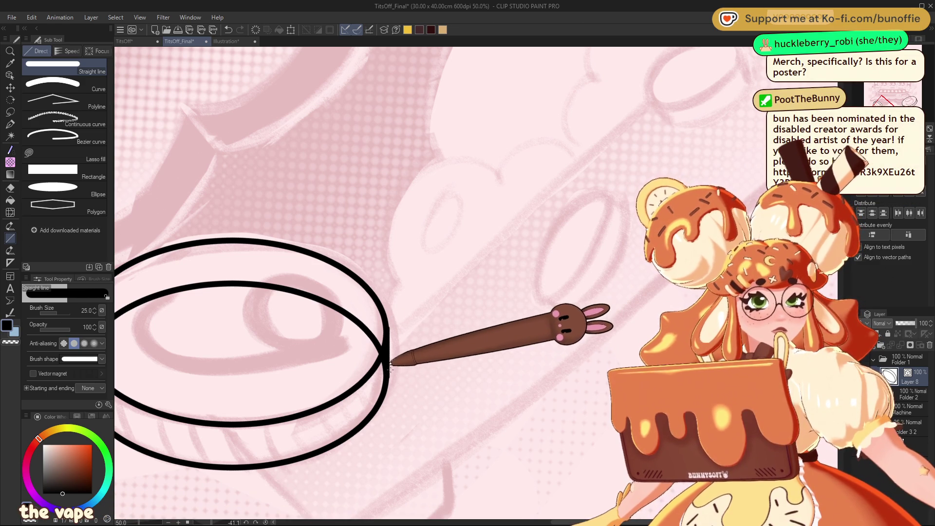
drag(387, 342, 387, 377)
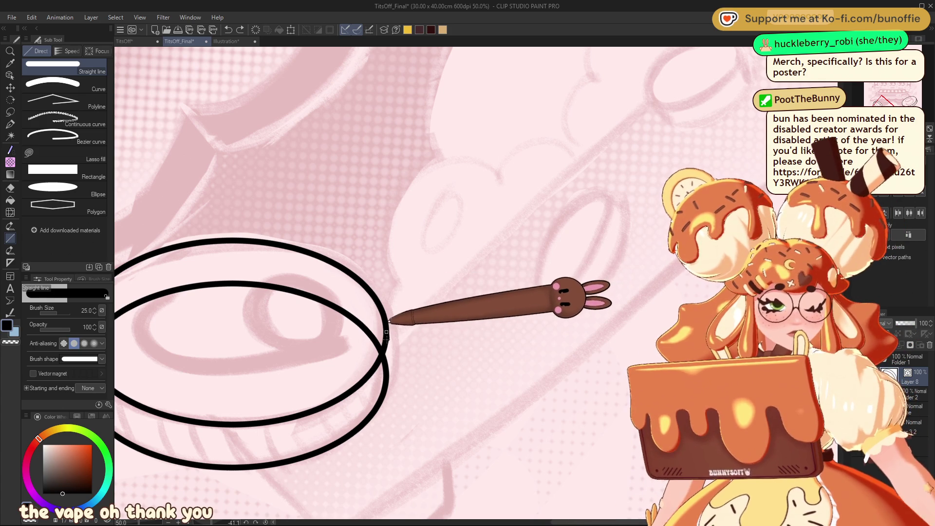
drag(387, 338, 386, 376)
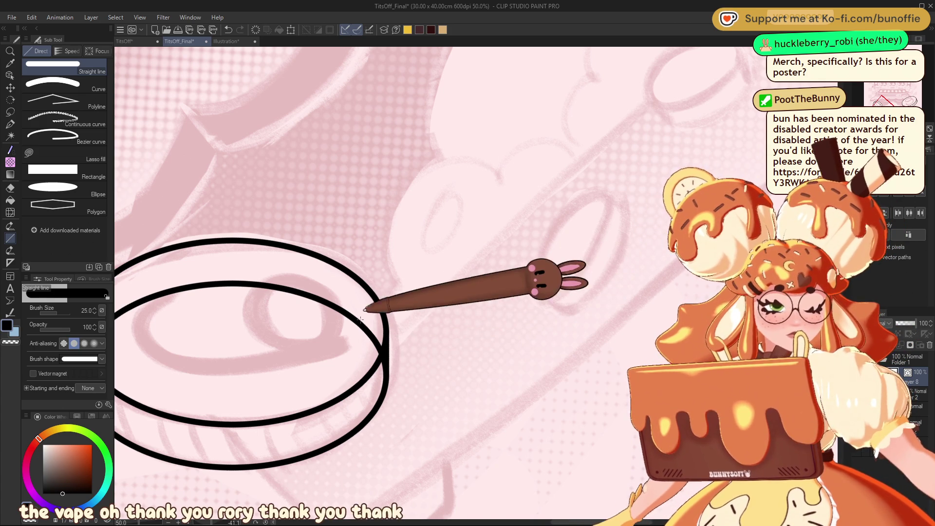
key(e)
drag(889, 105, 885, 103)
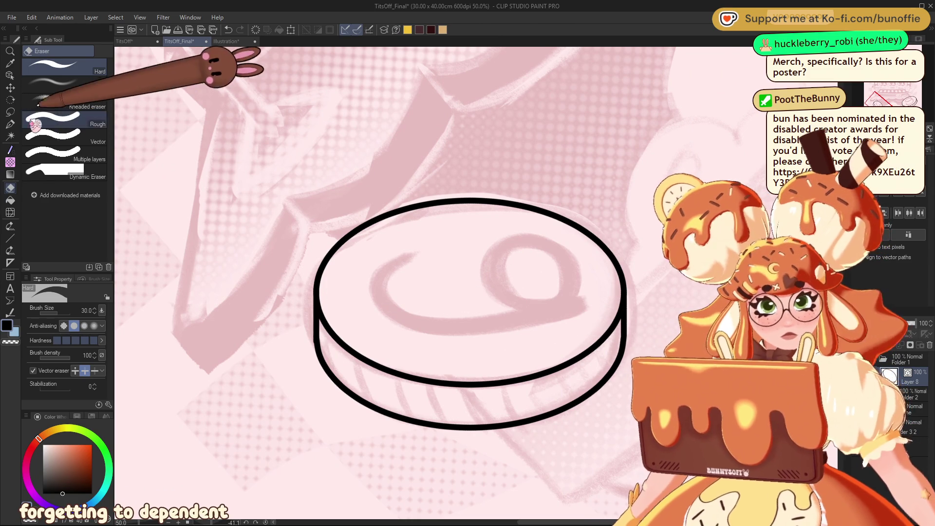
- At line width 15, draw short vertical ridge lines around the coin's rim, redrawing a misplaced one
click(11, 238)
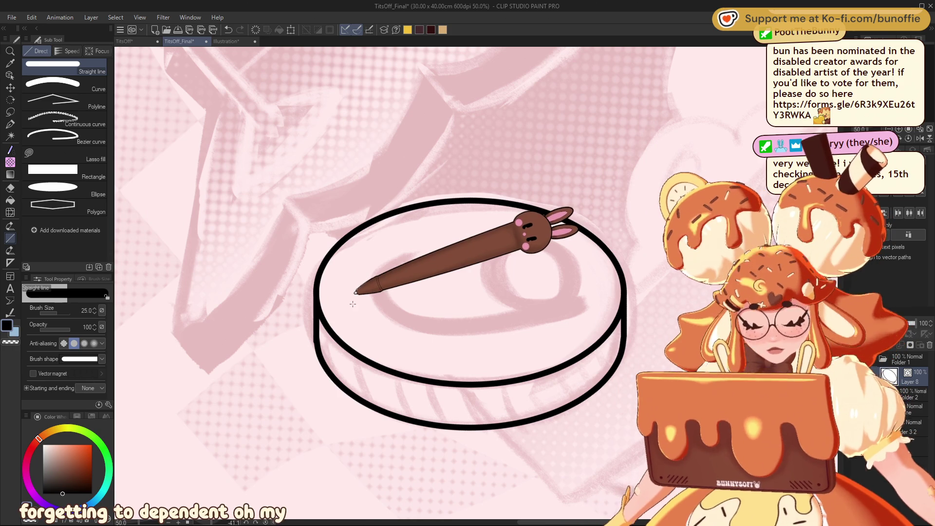
key(bracketleft)
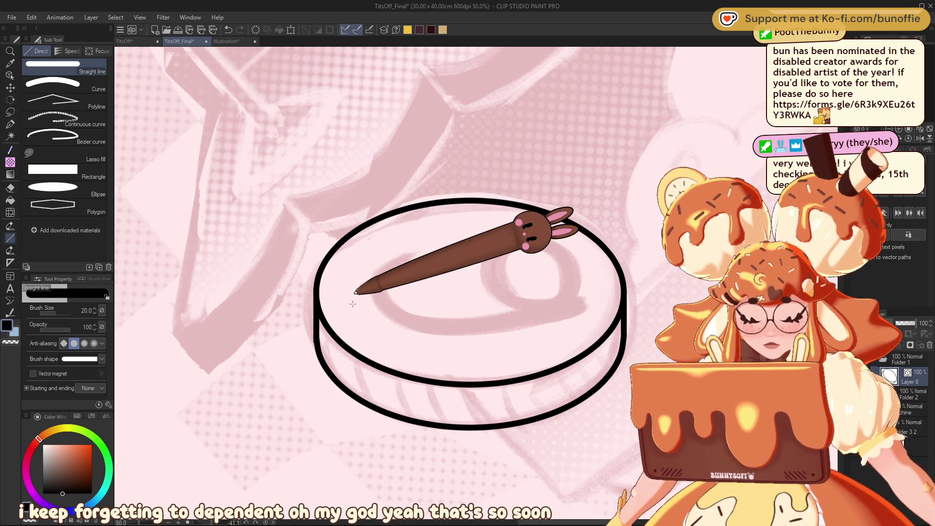
key(bracketleft)
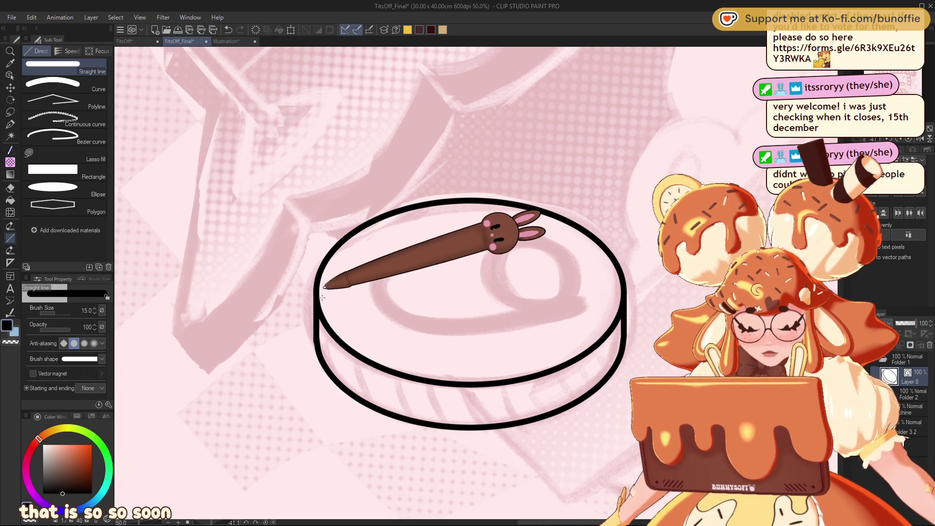
drag(325, 324, 325, 362)
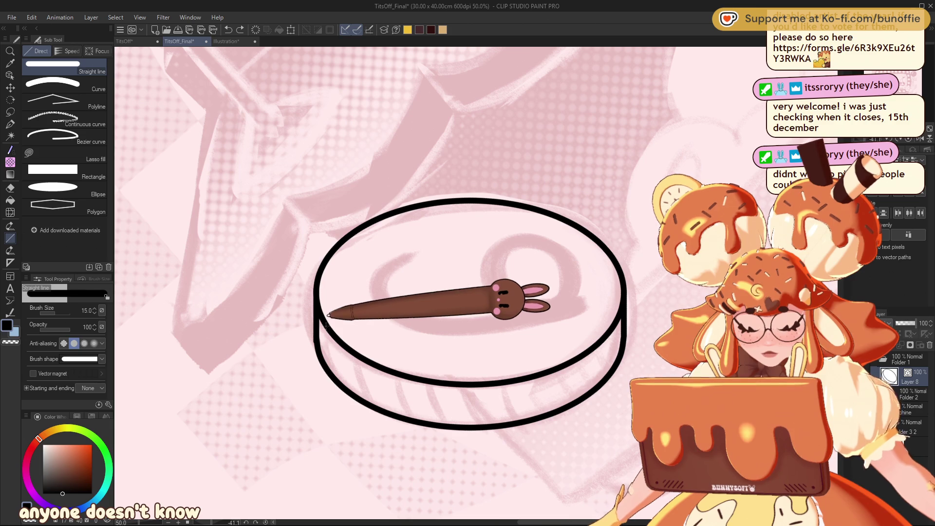
mouse_move(340, 342)
mouse_down()
mouse_move(339, 382)
mouse_move(386, 409)
mouse_up()
drag(409, 378, 412, 418)
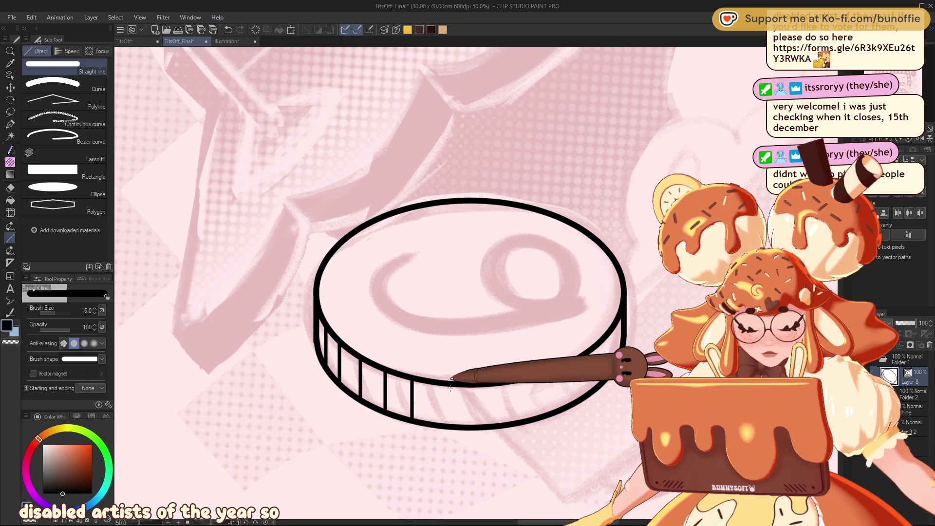
drag(442, 384, 443, 422)
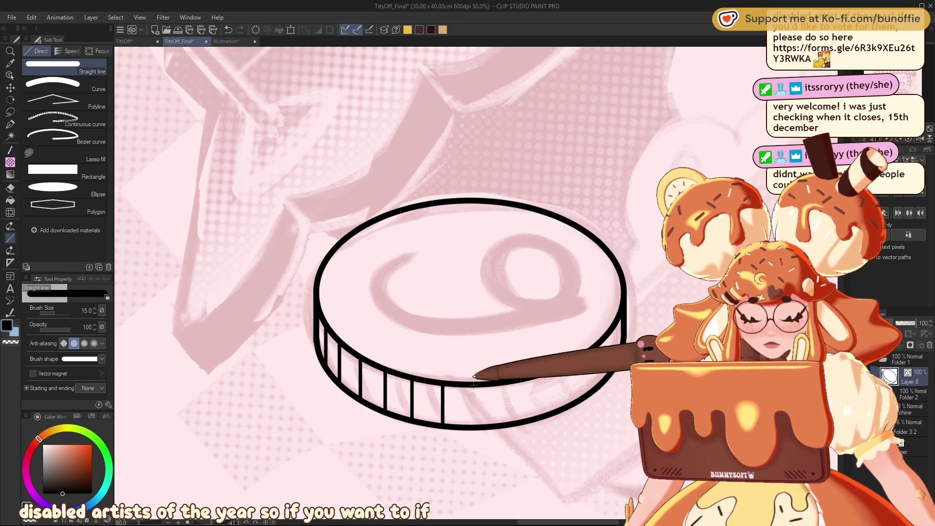
drag(473, 384, 472, 425)
drag(475, 387, 474, 426)
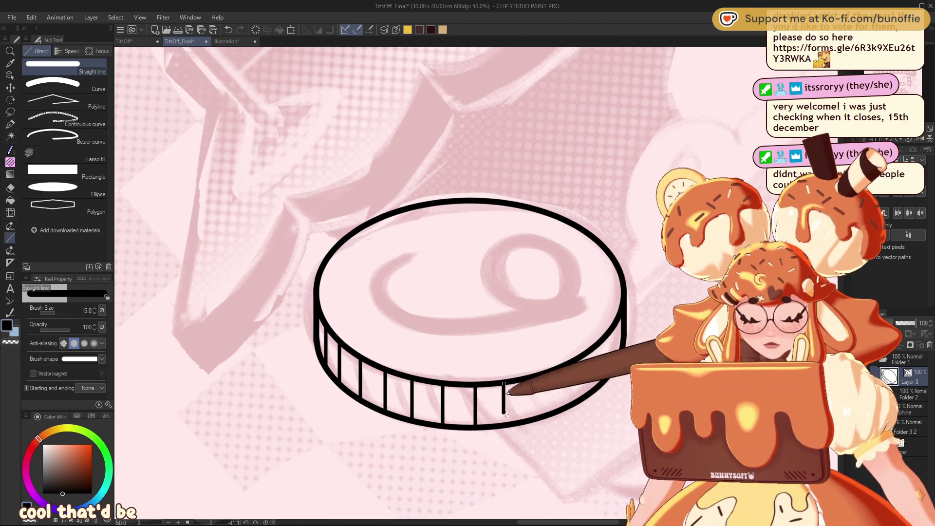
mouse_move(506, 382)
mouse_down()
mouse_move(507, 422)
mouse_move(535, 417)
mouse_up()
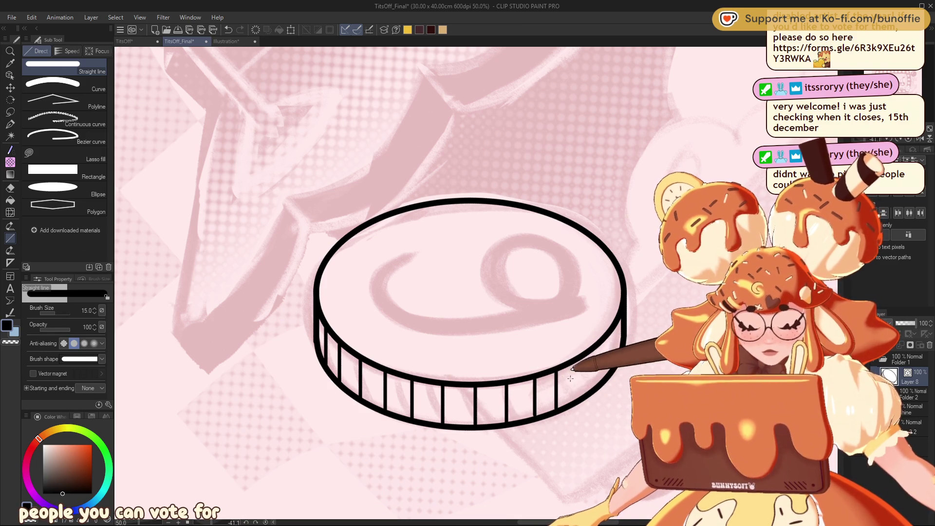
key(ctrl+z)
drag(560, 379, 559, 403)
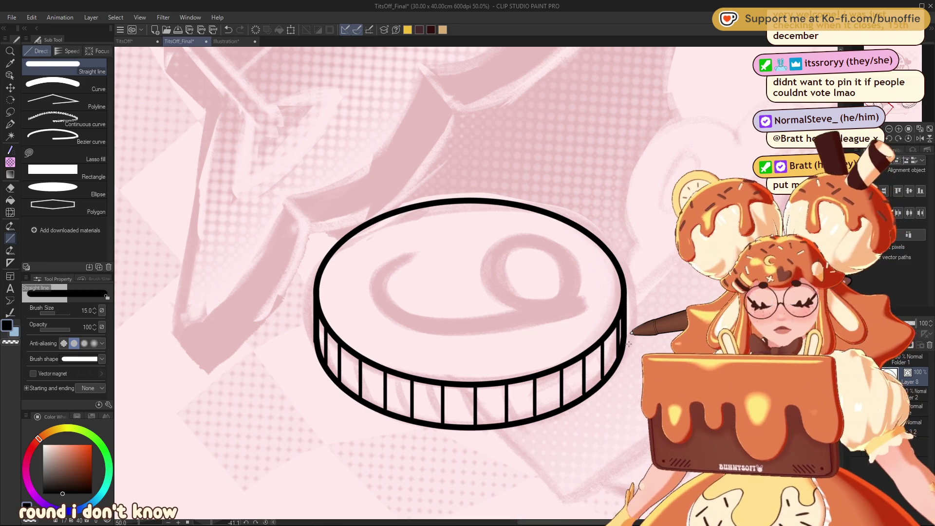
- Reset the view upright, zoom in, and draw a new coin's face ellipse with a copy shifted down
mouse_move(893, 83)
mouse_down()
mouse_move(887, 92)
mouse_move(896, 100)
mouse_up()
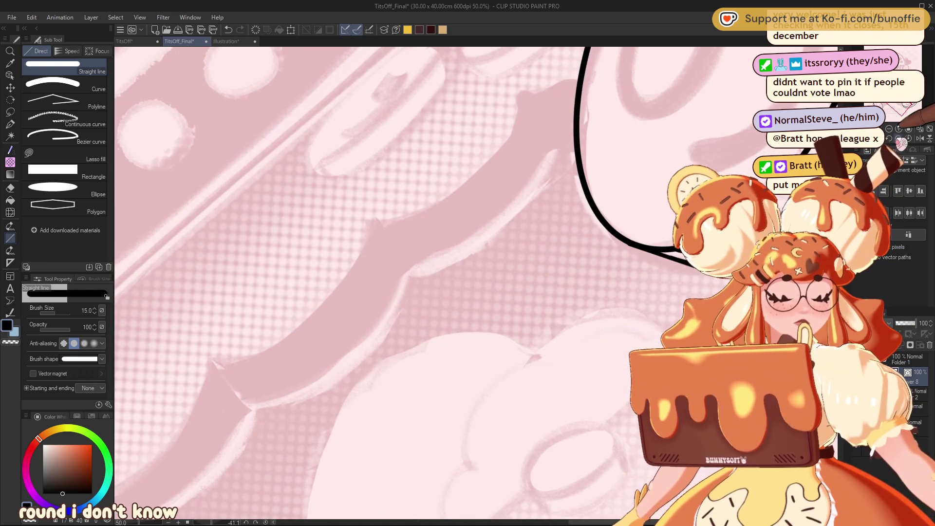
scroll(472, 287, down, 8)
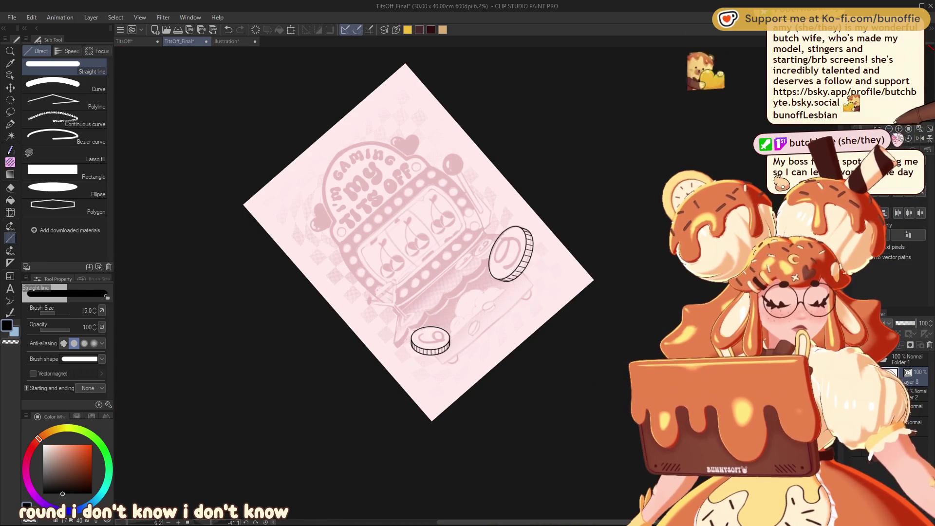
key(ctrl+at)
key(ctrl+plus)
mouse_move(896, 100)
mouse_down()
mouse_move(906, 83)
mouse_move(904, 93)
mouse_up()
key(ctrl+plus)
key(ctrl+plus)
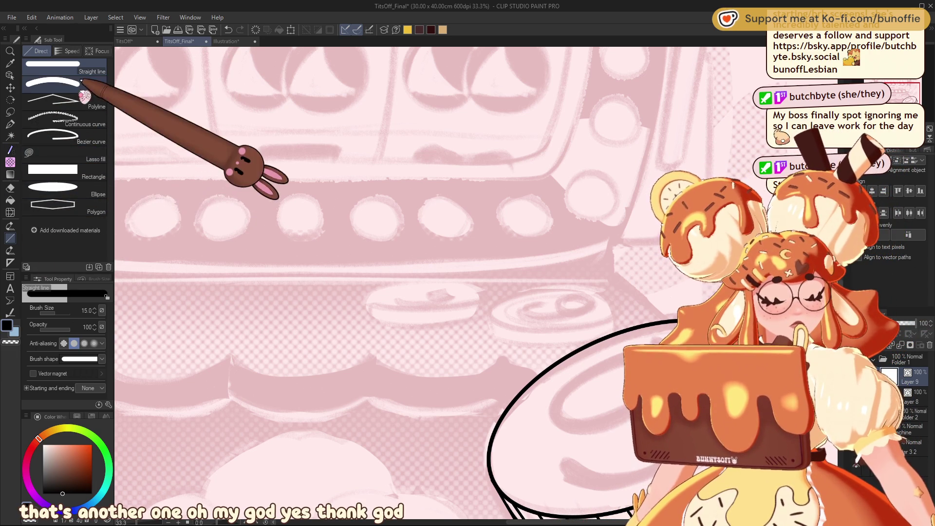
click(84, 188)
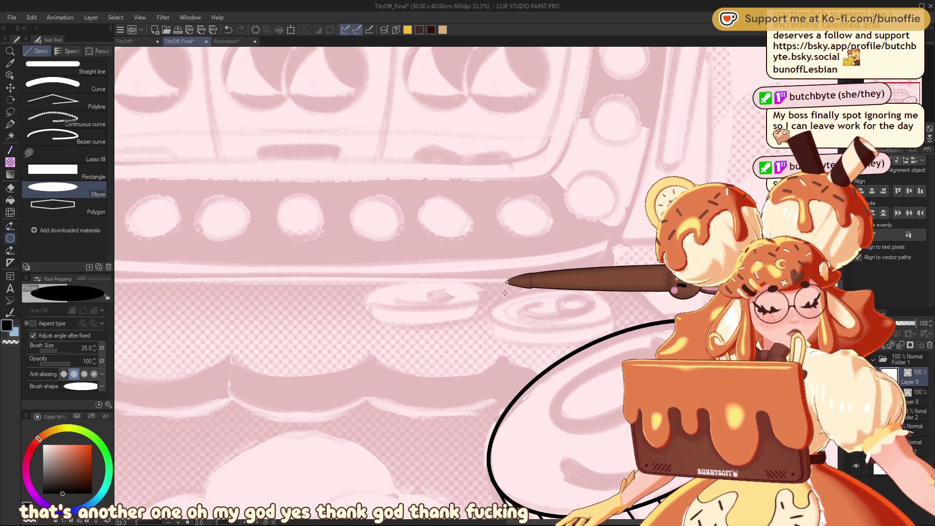
drag(495, 288, 616, 331)
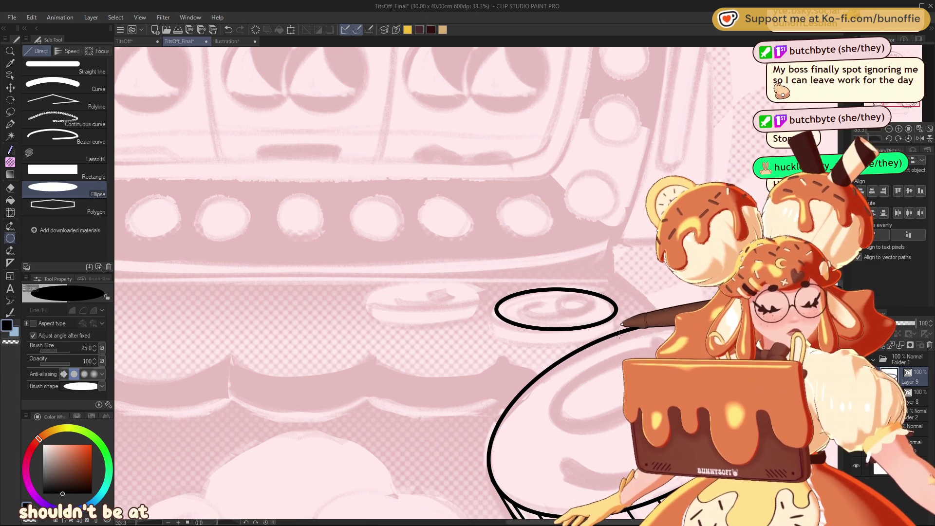
key(k)
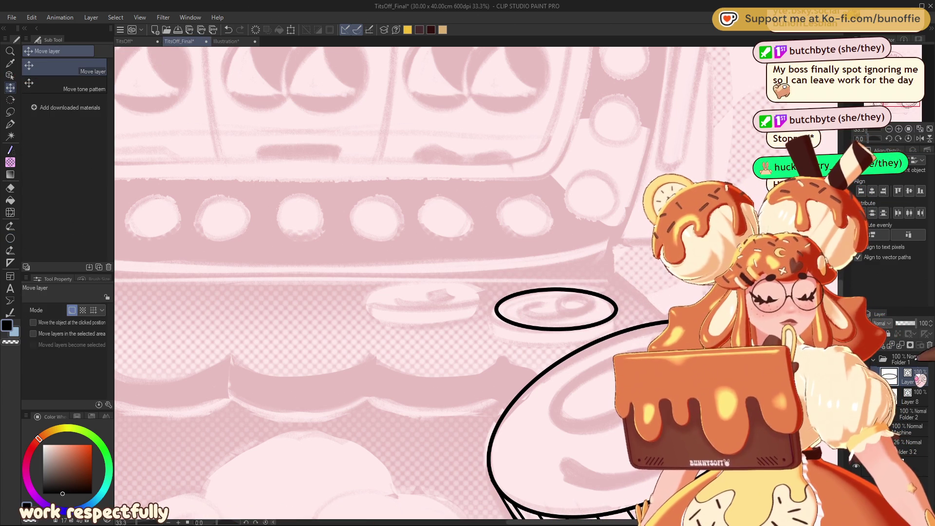
drag(588, 330, 588, 343)
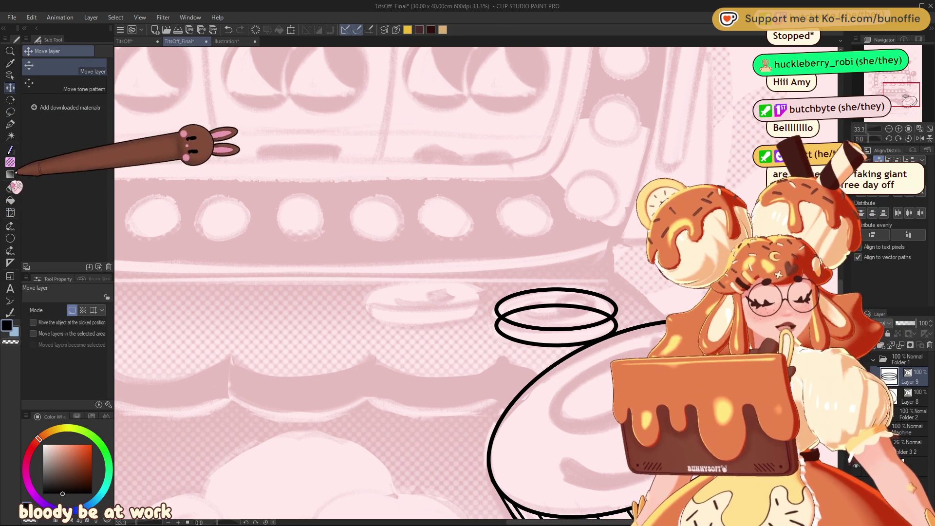
- Thicken the line slightly and erase the hidden upper arc of the lower ellipse
click(11, 238)
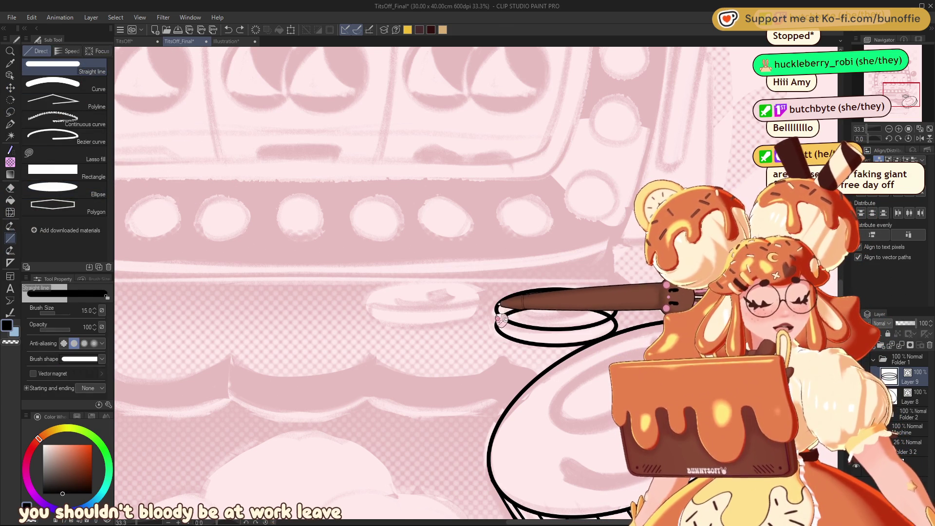
key(bracketright)
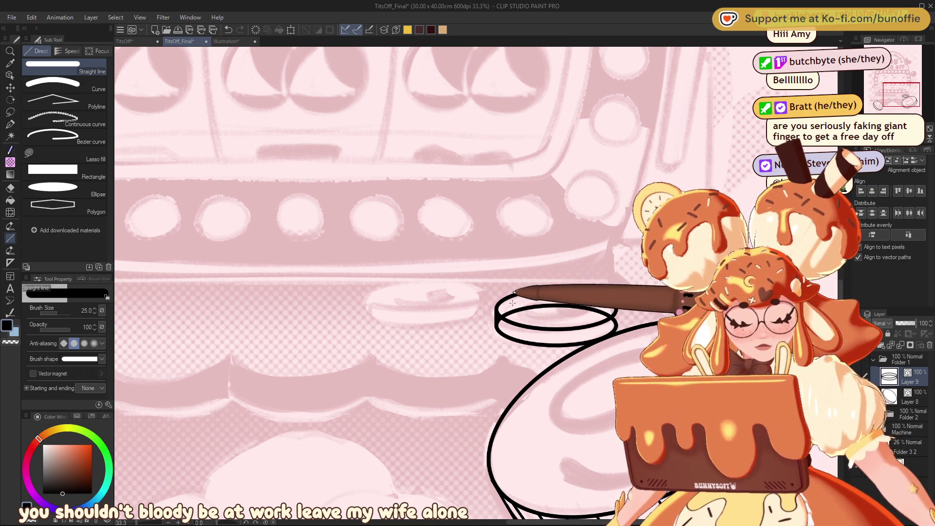
scroll(910, 98, up, 2)
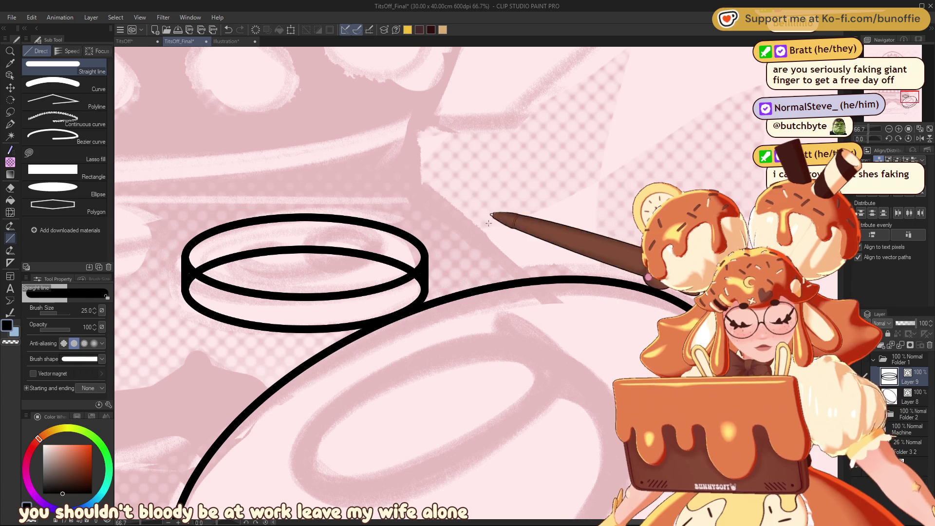
key(e)
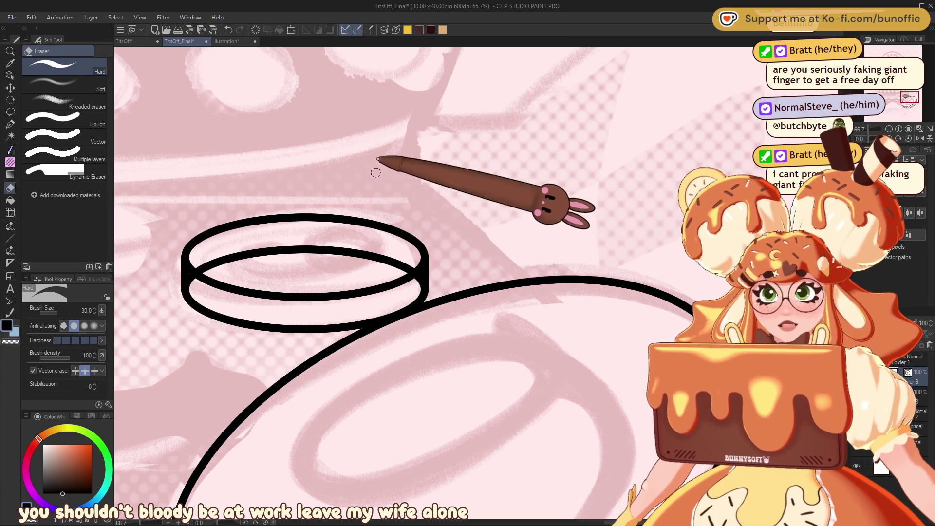
mouse_move(400, 257)
mouse_down()
mouse_move(335, 241)
mouse_move(193, 273)
mouse_up()
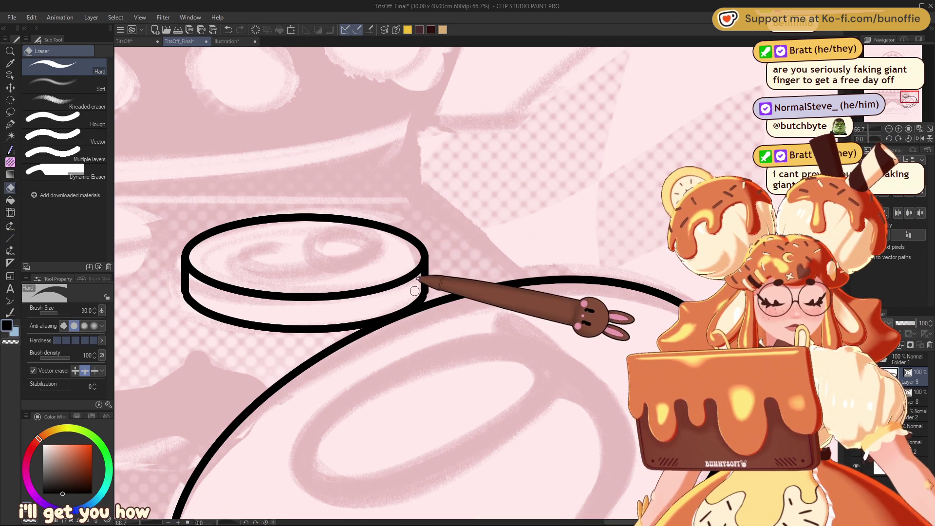
key(p)
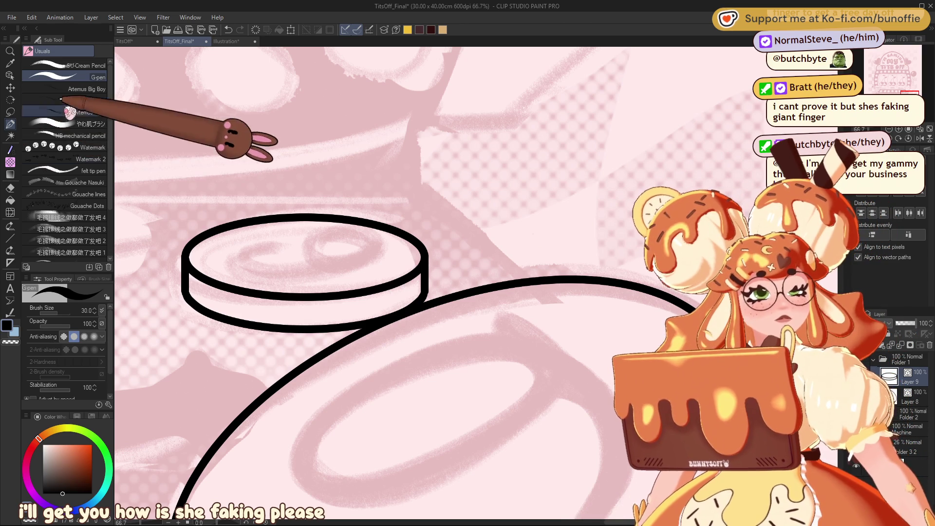
- Draw vertical ridge lines around the new coin's edge with the Straight line tool
click(10, 238)
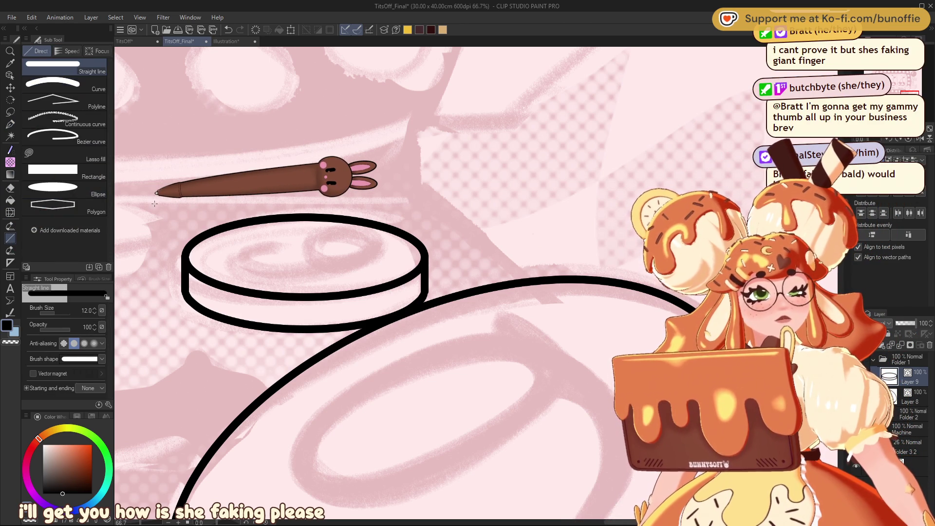
mouse_move(196, 277)
mouse_down()
mouse_move(196, 301)
mouse_move(215, 317)
mouse_move(324, 325)
mouse_up()
mouse_move(351, 296)
mouse_down()
mouse_move(351, 323)
mouse_move(376, 318)
mouse_up()
mouse_move(392, 287)
mouse_down()
mouse_move(392, 313)
mouse_move(410, 306)
mouse_up()
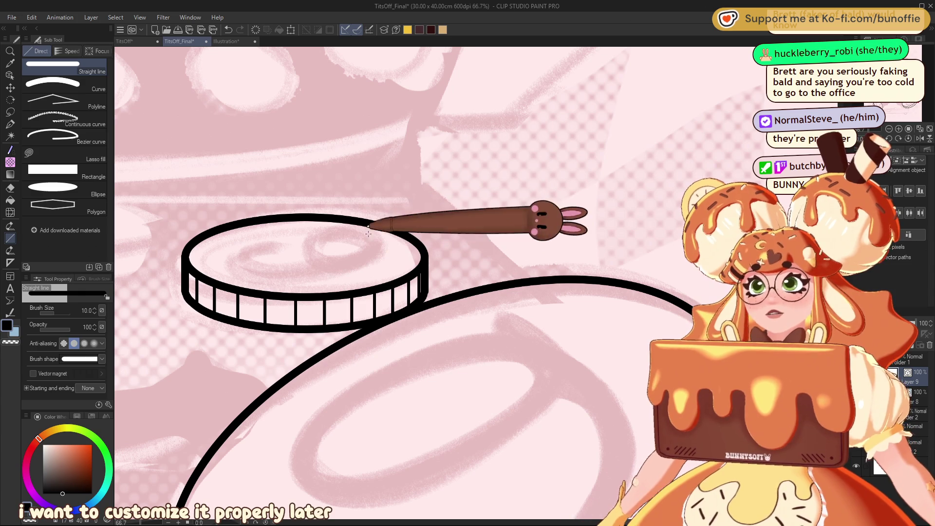
- Move the duplicated coin left beside the first one and scale it to 85%
click(888, 128)
click(888, 129)
click(888, 129)
click(889, 128)
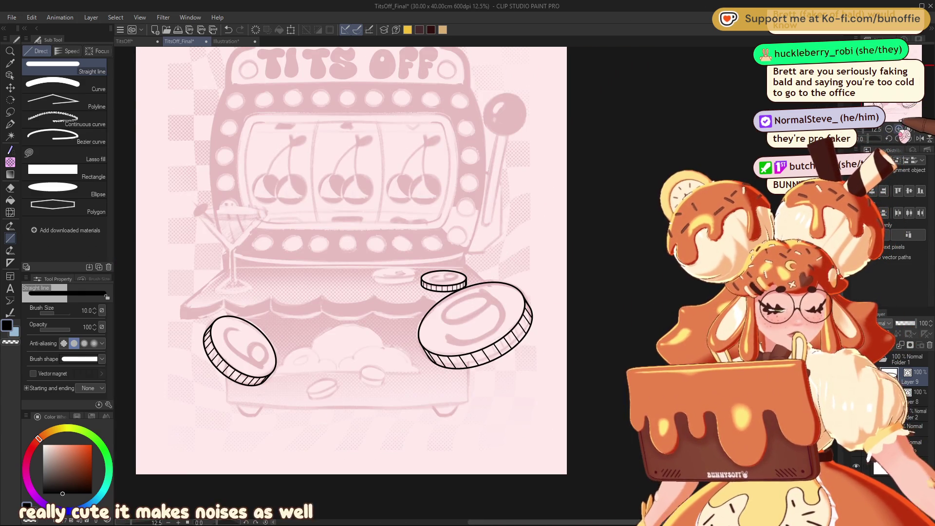
scroll(525, 286, up, 5)
scroll(524, 285, down, 2)
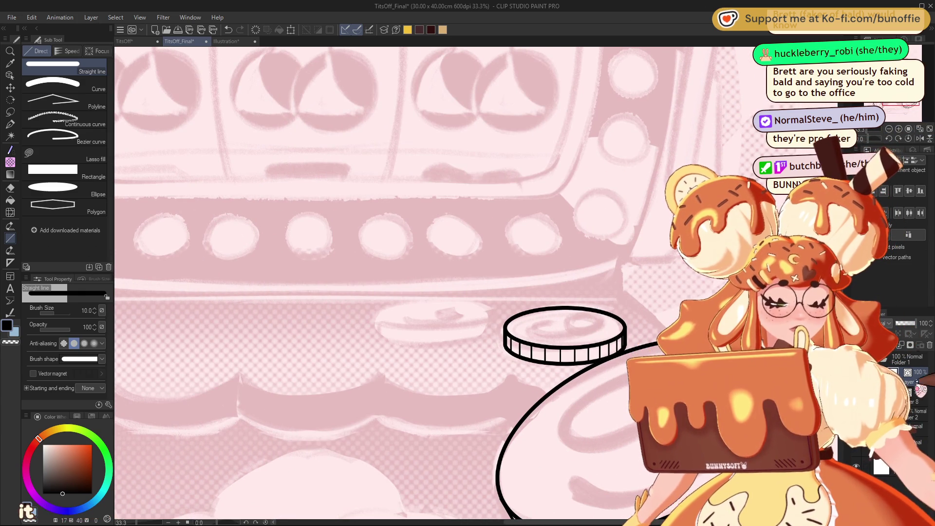
click(10, 88)
mouse_move(592, 336)
mouse_down()
mouse_move(444, 339)
mouse_move(435, 317)
mouse_move(469, 319)
mouse_move(496, 335)
mouse_move(492, 327)
mouse_move(474, 332)
mouse_up()
key(ctrl+t)
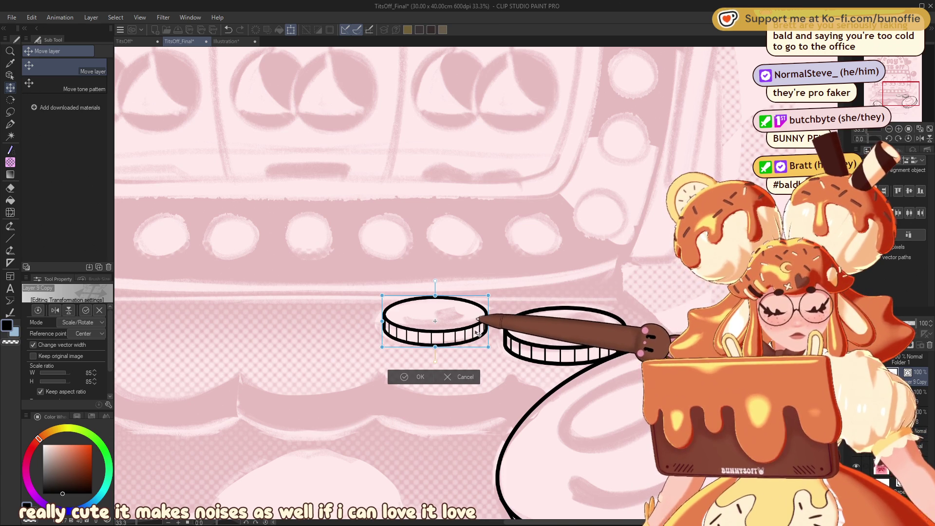
key(Return)
- Zoom in and rotate the canvas view onto the sketched coin pile
key(ctrl+minus)
key(ctrl+minus)
key(ctrl+minus)
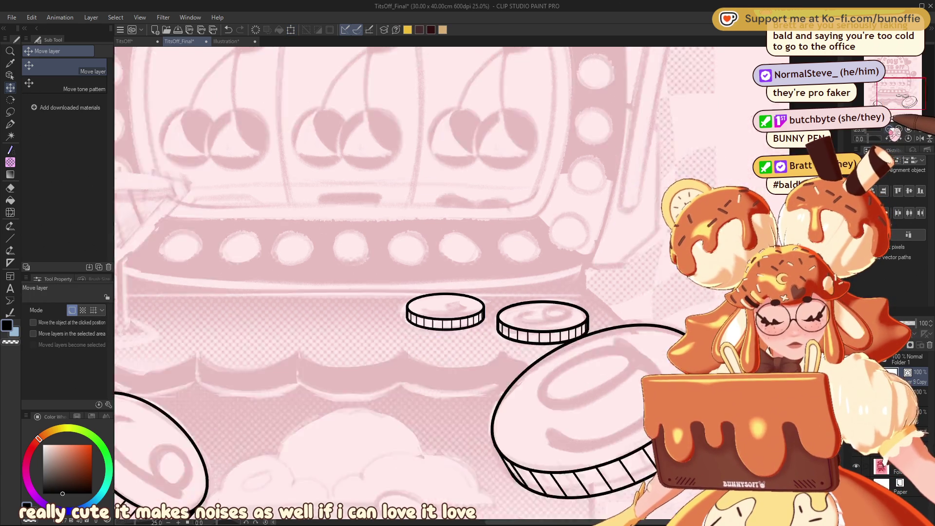
key(ctrl+plus)
key(ctrl+plus)
key(ctrl+plus)
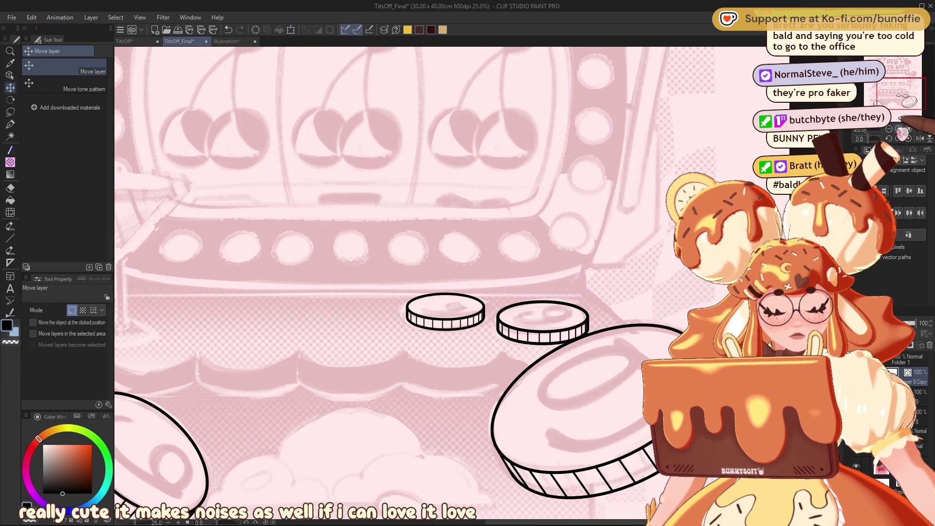
mouse_move(902, 89)
mouse_down()
mouse_move(891, 110)
mouse_move(904, 94)
mouse_move(897, 103)
mouse_up()
key(ctrl+plus)
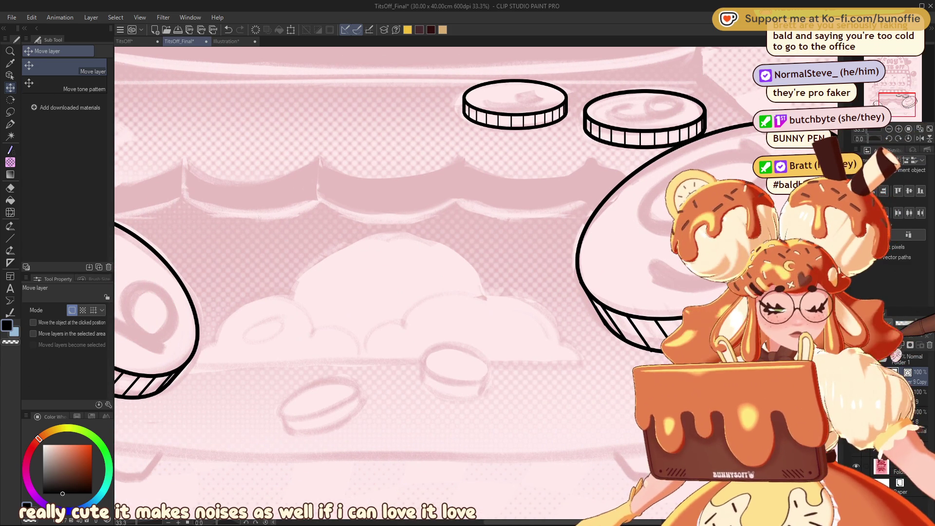
drag(902, 127, 870, 144)
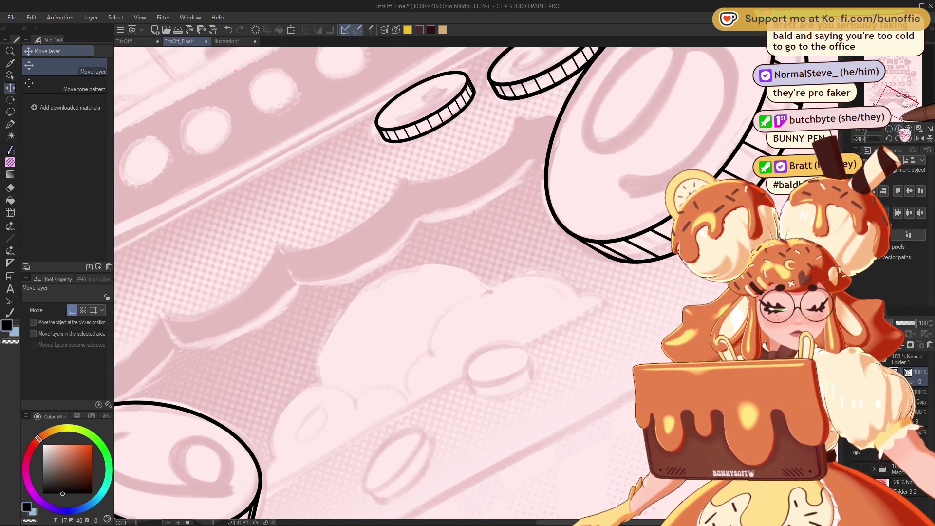
key(ctrl+plus)
drag(898, 102, 900, 111)
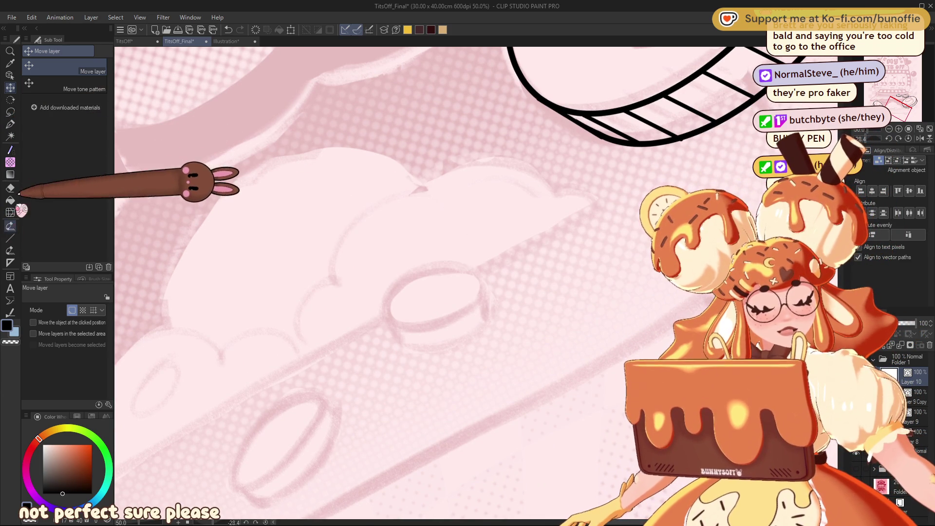
- At -15° view rotation, draw an ellipse over the small sketched coin with a copy shifted down
click(10, 238)
click(73, 187)
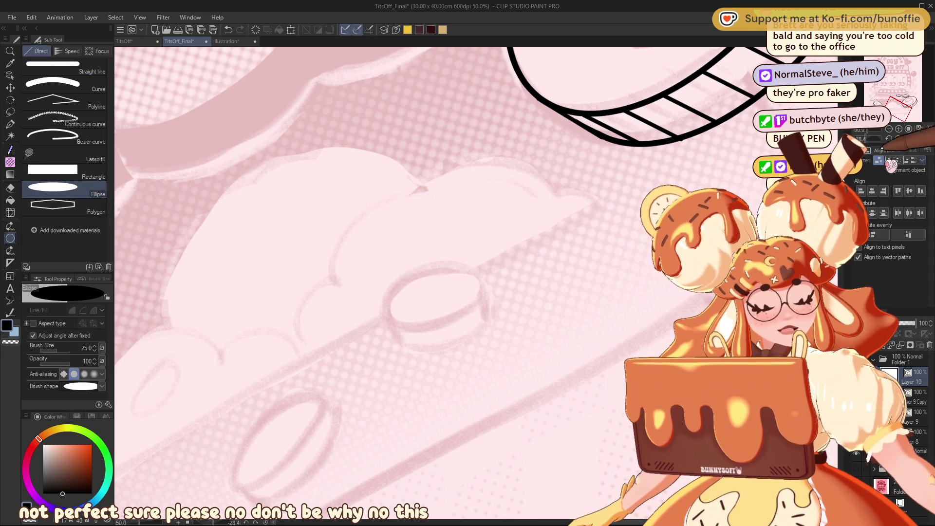
click(898, 138)
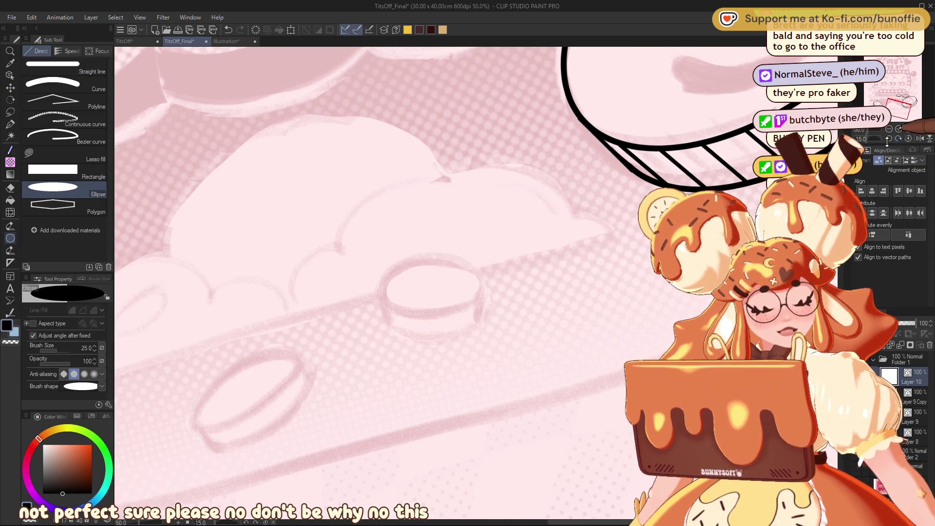
drag(385, 260, 485, 310)
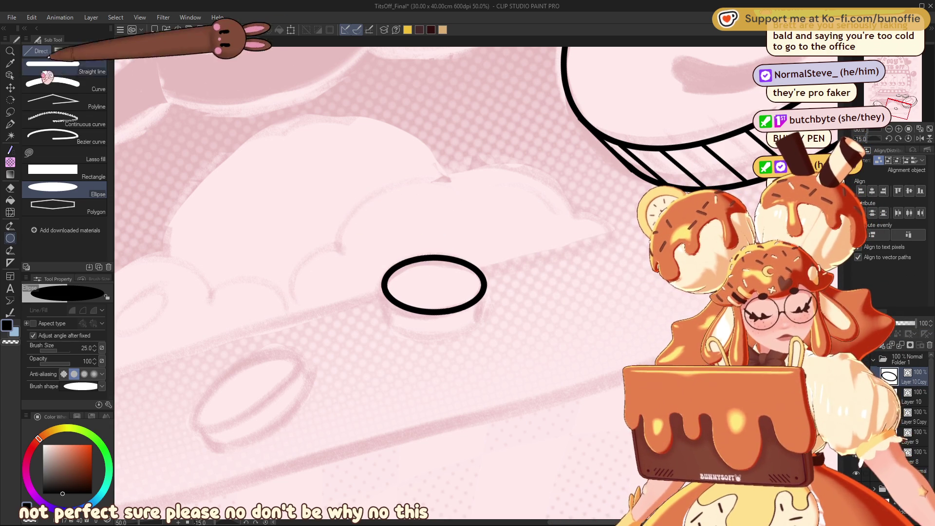
click(9, 87)
drag(466, 308, 466, 333)
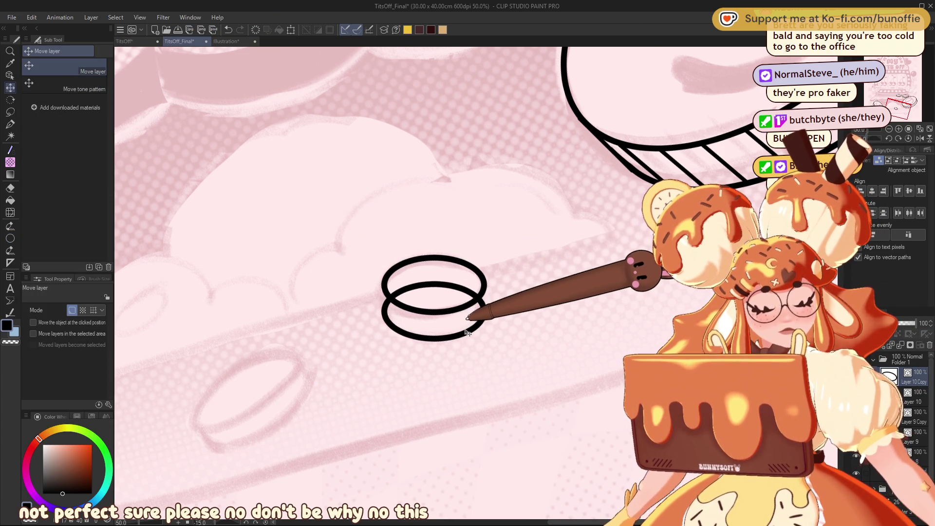
key(p)
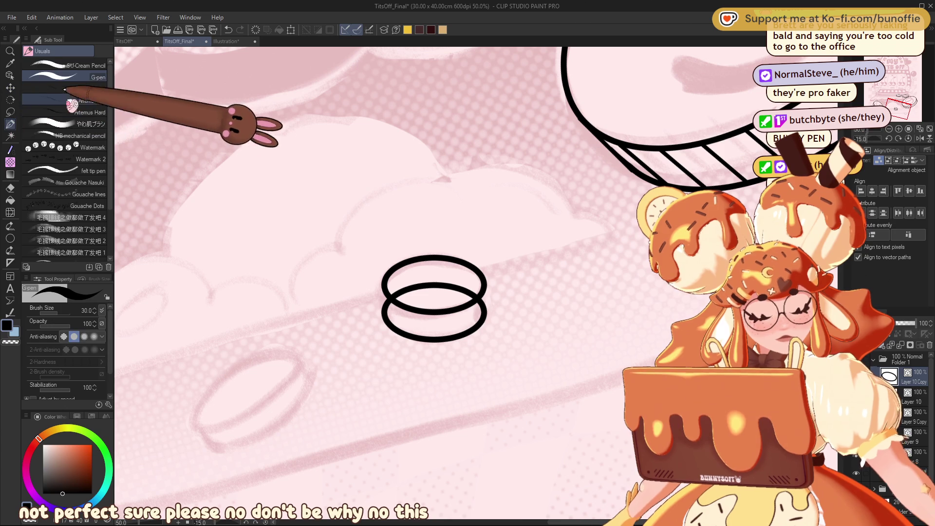
click(9, 238)
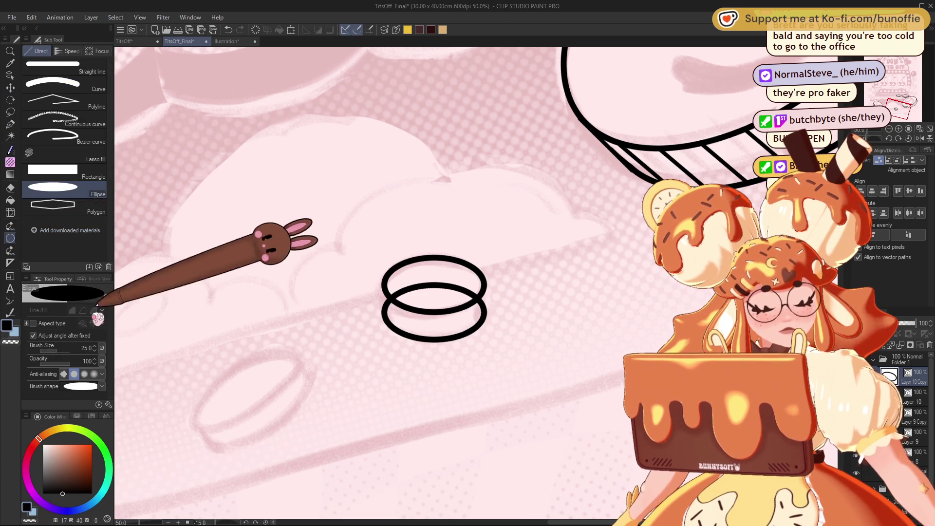
click(95, 350)
click(95, 345)
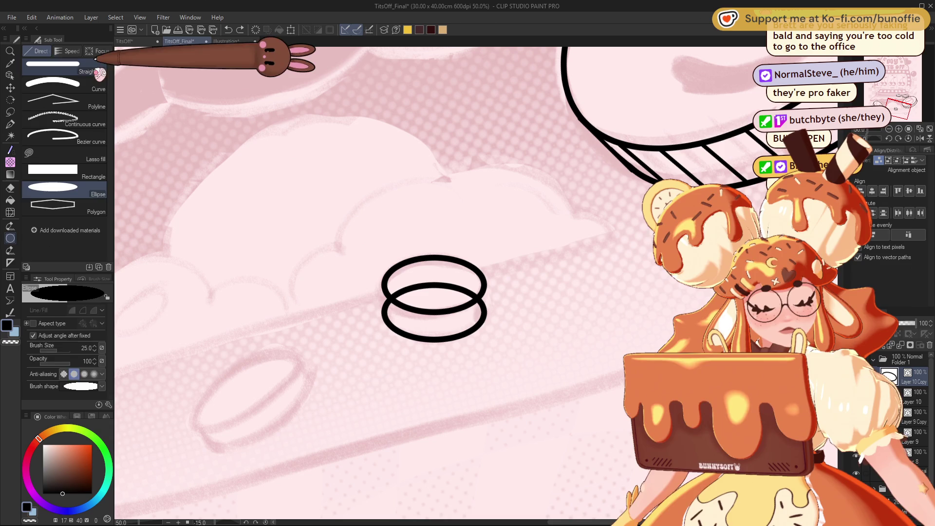
- Join both ellipses' left and right edges with straight lines and erase the hidden bottom arc
click(78, 67)
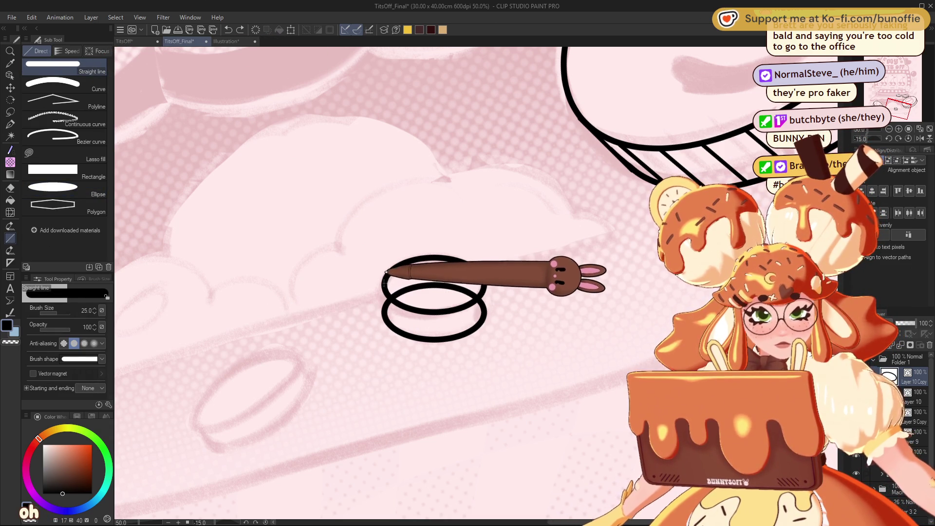
drag(384, 283, 385, 314)
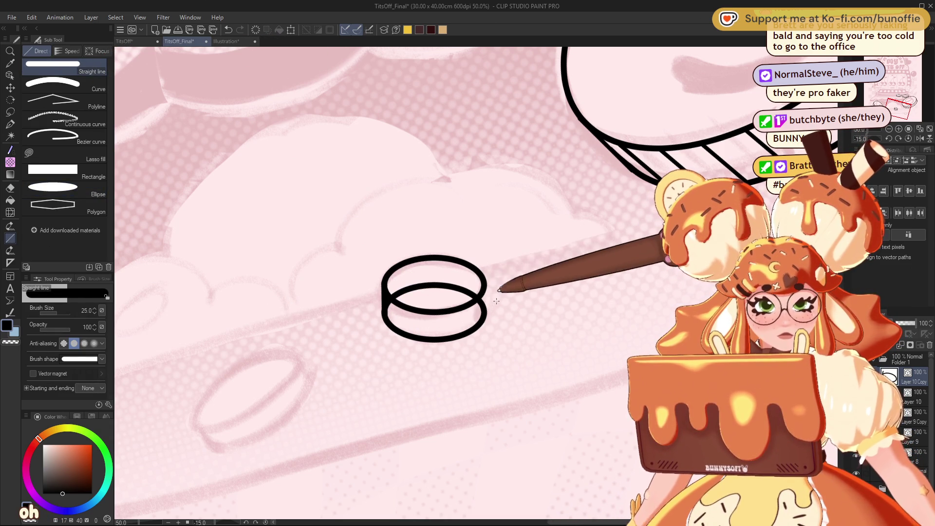
drag(485, 282, 484, 314)
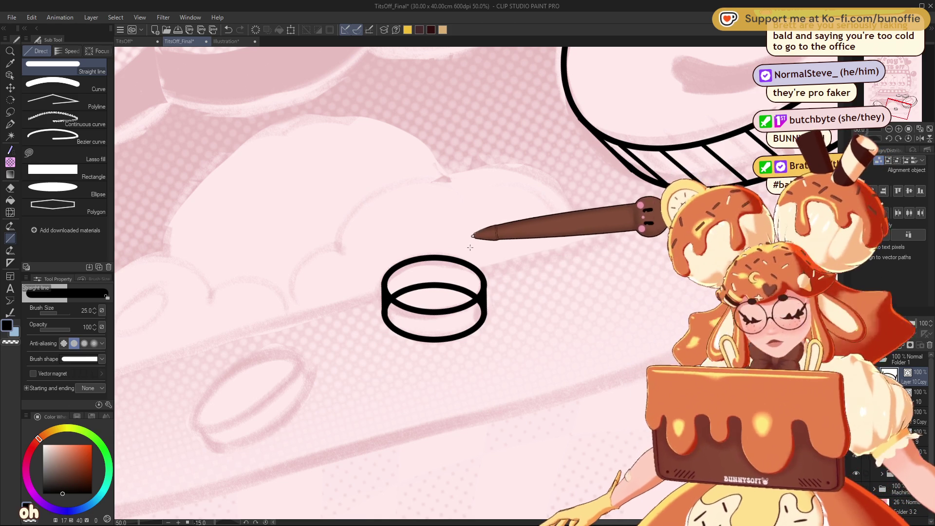
key(e)
mouse_move(407, 315)
mouse_down()
mouse_move(387, 298)
mouse_move(483, 307)
mouse_up()
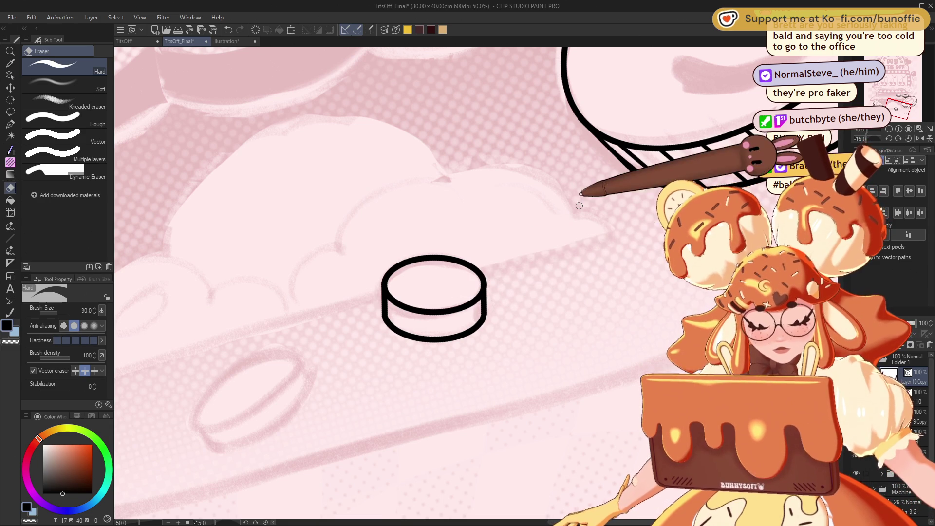
key(ctrl+minus)
key(ctrl+minus)
key(ctrl+minus)
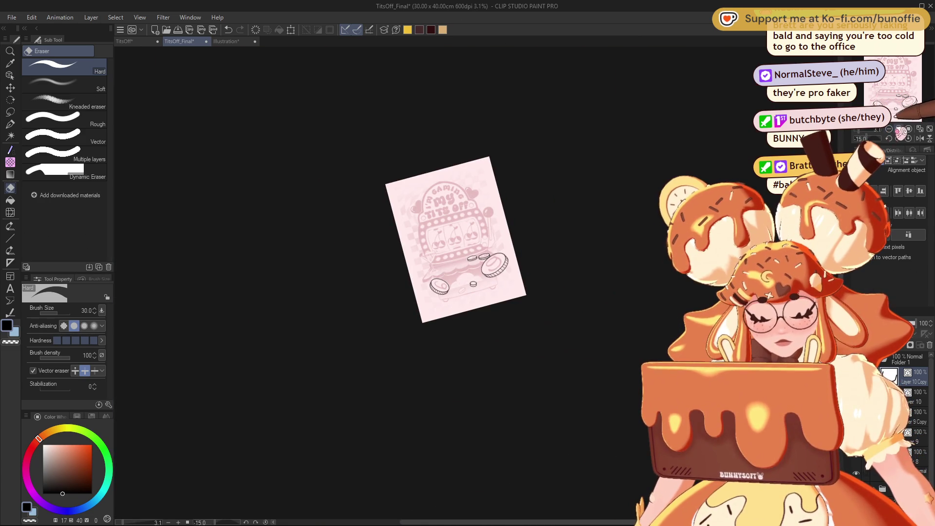
- Raise the lower ellipse closer to the top one for a thinner disc
key(ctrl+plus)
key(ctrl+plus)
key(ctrl+plus)
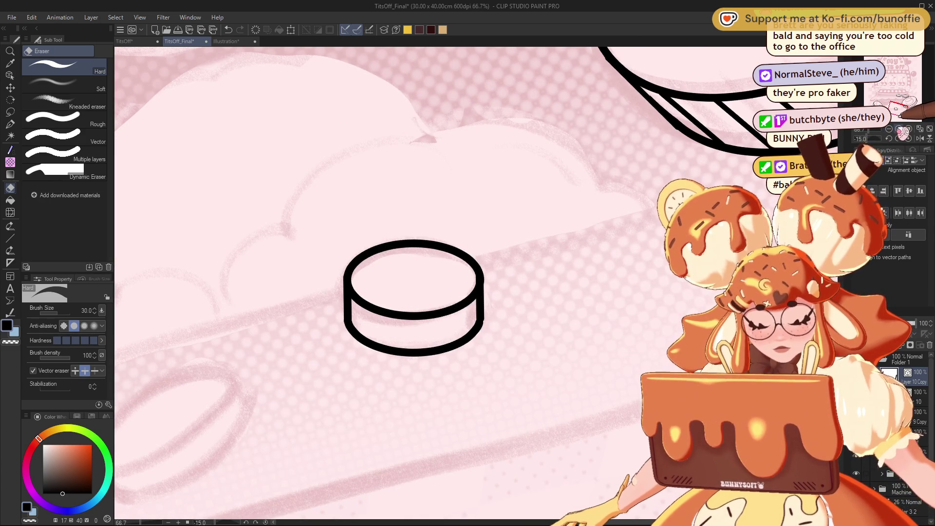
key(ctrl+z)
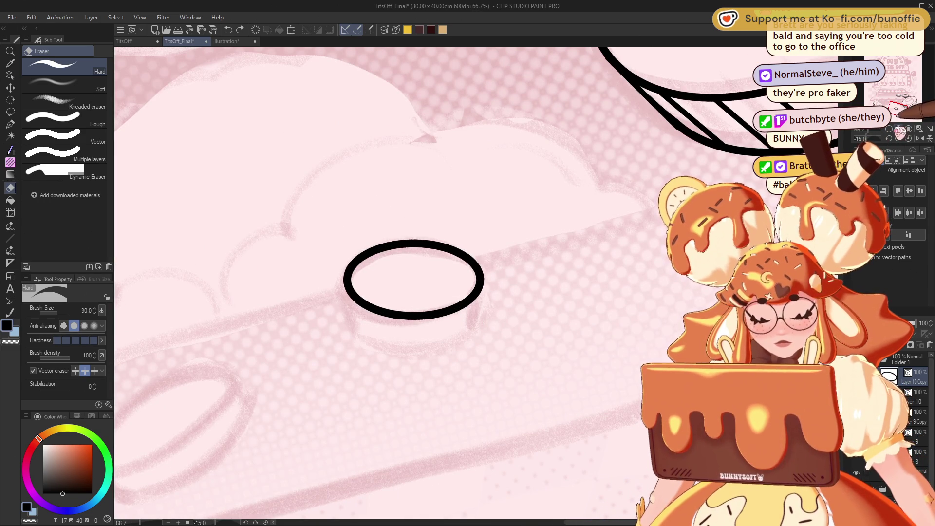
key(ctrl+y)
click(10, 88)
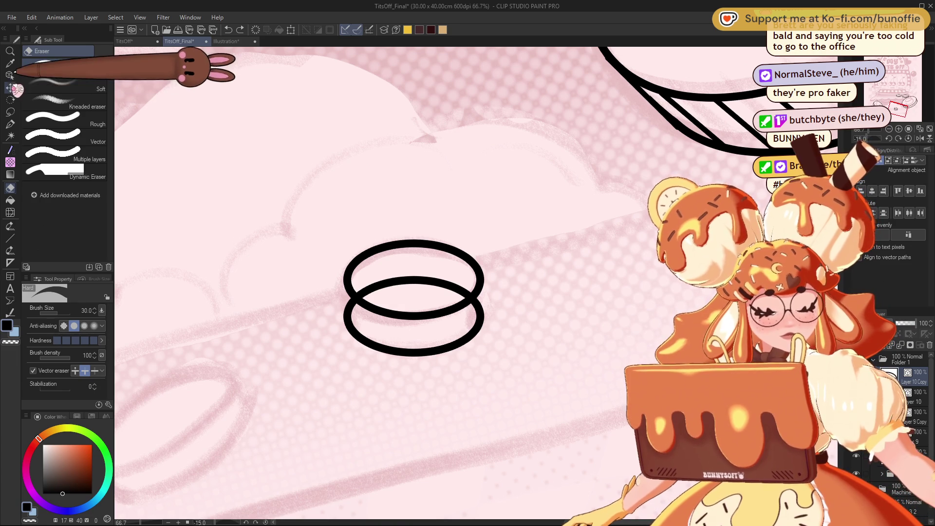
drag(451, 333, 452, 322)
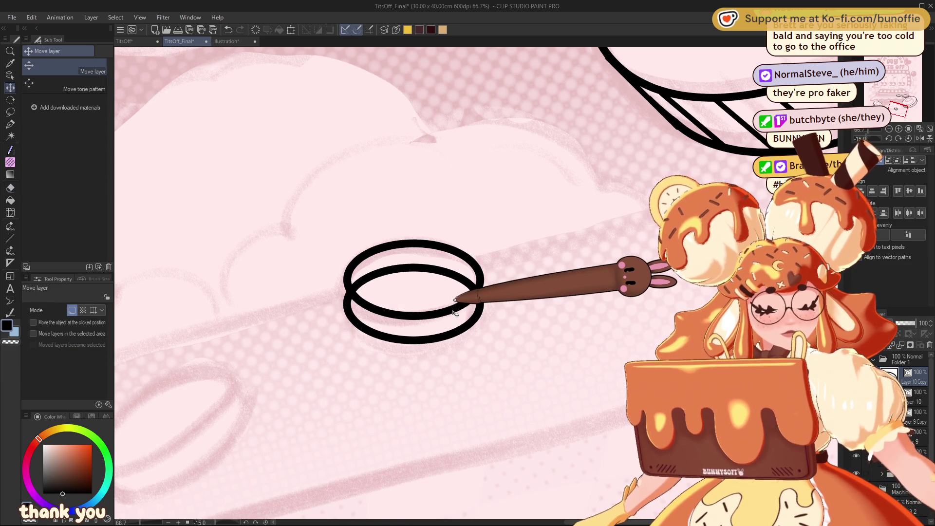
- Erase the hidden arc and draw ridge lines along the small coin's edge
click(10, 238)
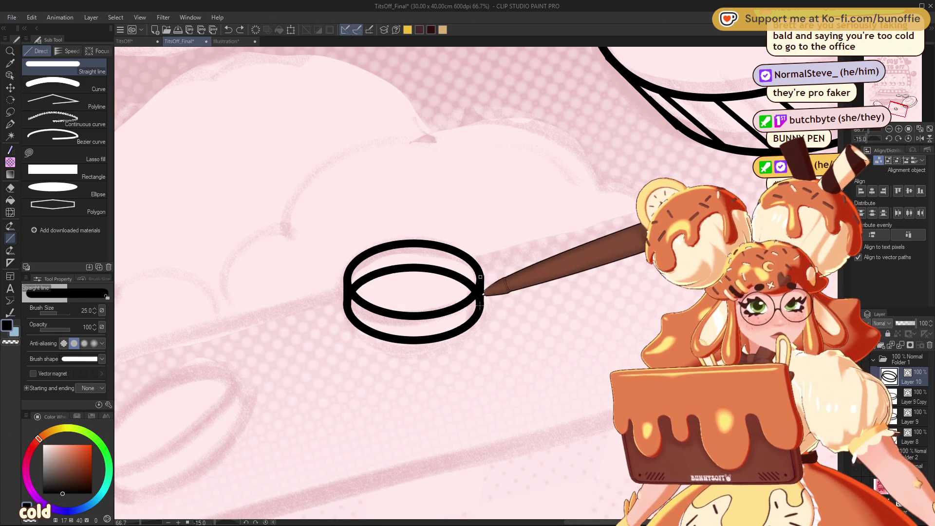
key(e)
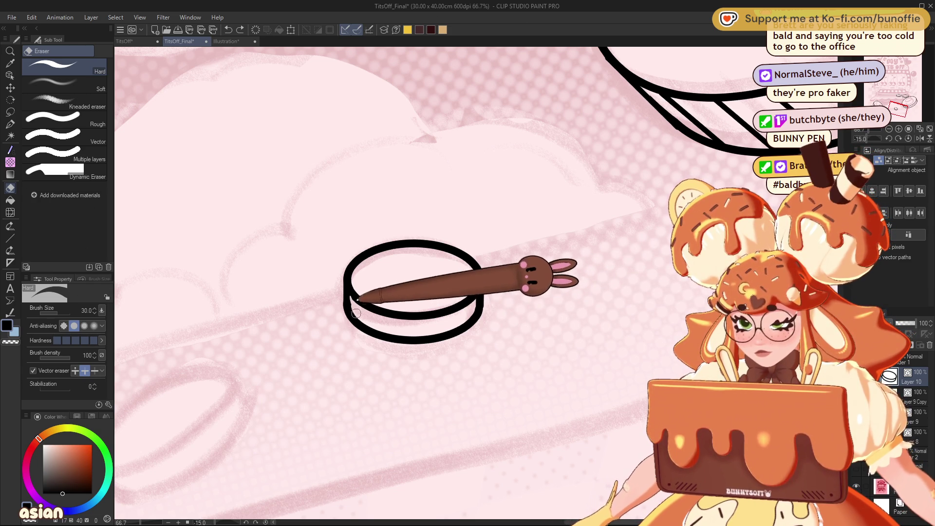
click(9, 123)
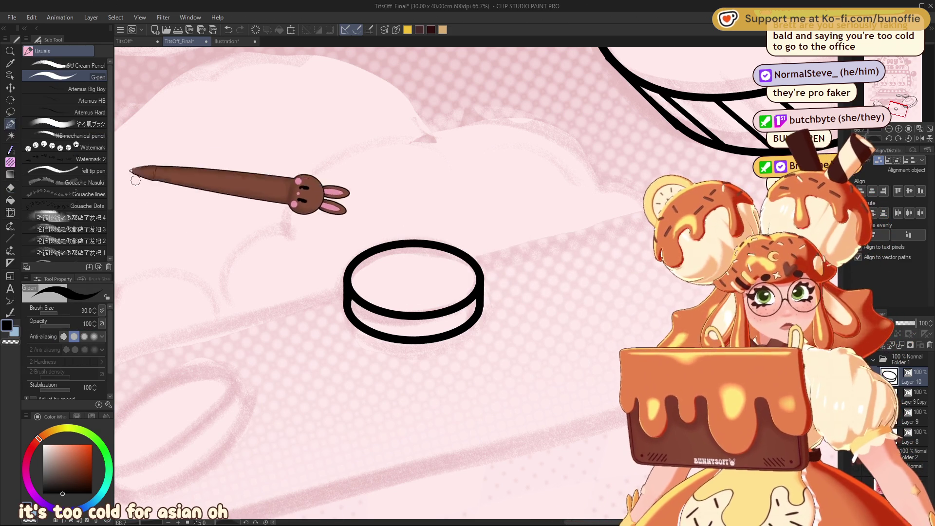
click(9, 237)
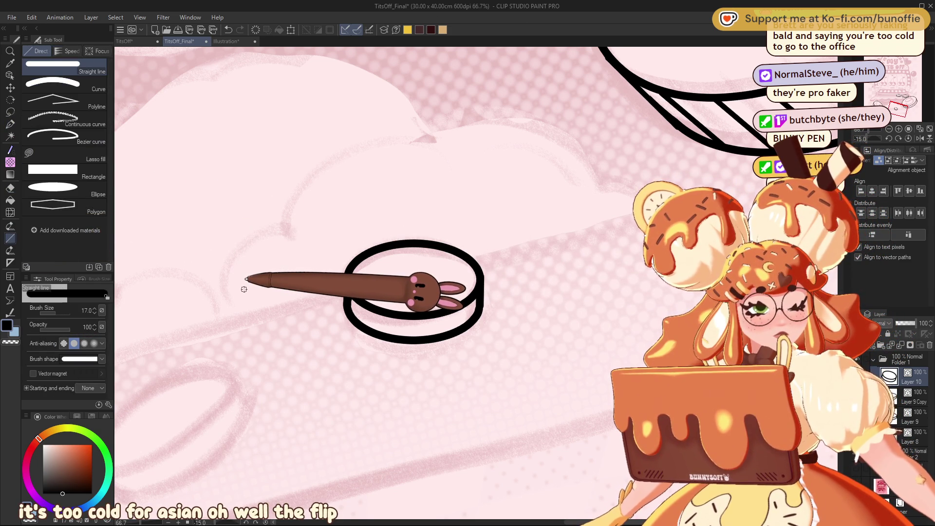
mouse_move(356, 301)
mouse_down()
mouse_move(357, 322)
mouse_move(383, 333)
mouse_move(460, 329)
mouse_up()
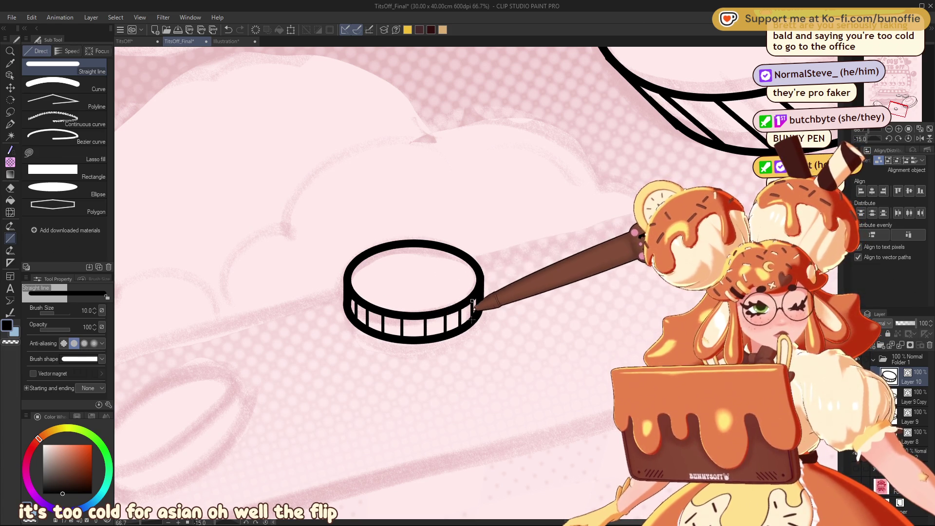
click(888, 129)
click(889, 129)
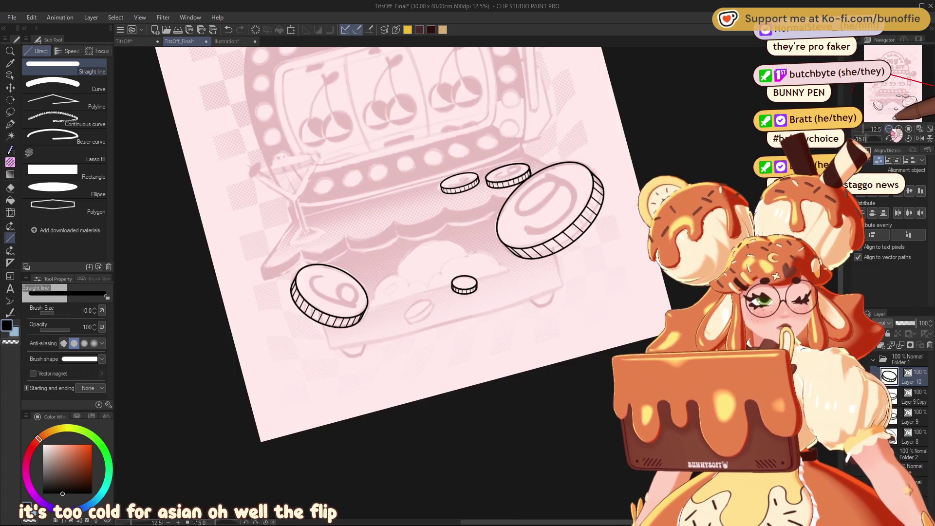
- Reset the view rotation to 0° and rotate the small coin about 30° counter-clockwise
drag(906, 122, 914, 93)
click(909, 138)
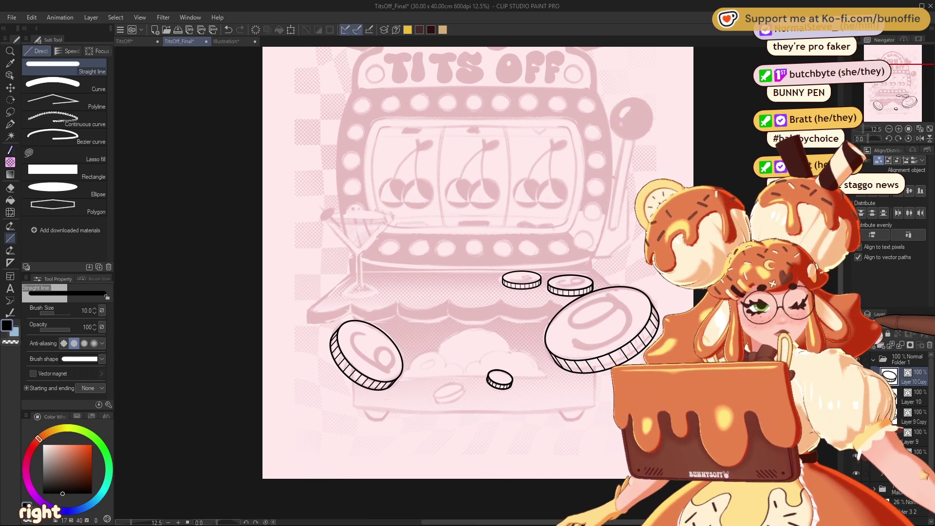
key(ctrl+t)
mouse_move(505, 399)
mouse_down()
mouse_move(514, 389)
mouse_move(451, 394)
mouse_move(466, 374)
mouse_up()
click(429, 432)
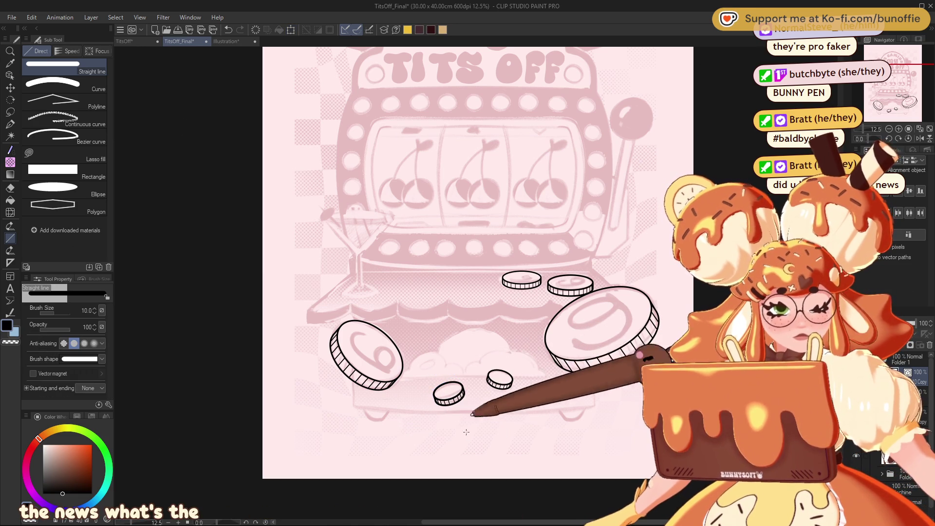
mouse_move(902, 84)
mouse_down()
mouse_move(905, 76)
mouse_move(912, 84)
mouse_move(892, 69)
mouse_move(867, 70)
mouse_move(904, 70)
mouse_move(877, 76)
mouse_move(892, 90)
mouse_up()
scroll(892, 90, up, 2)
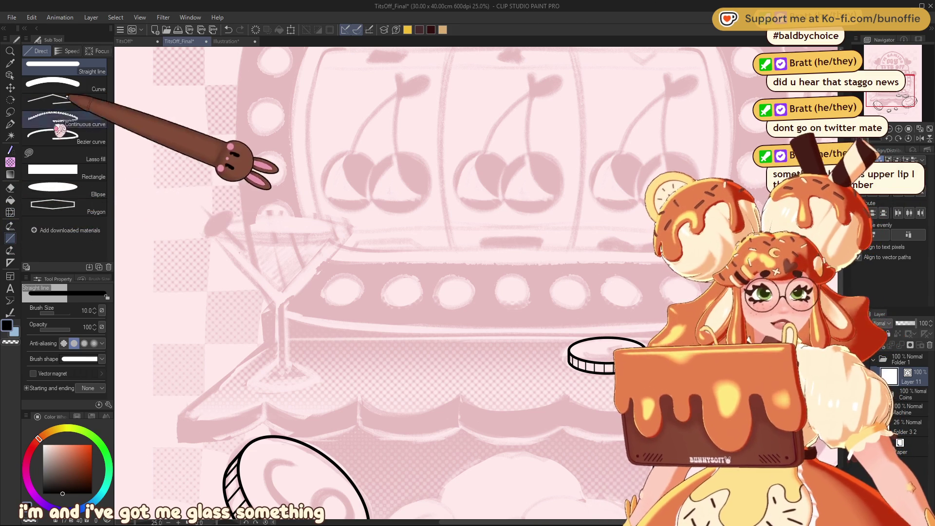
- Place a vertical symmetry ruler through the martini glass and draw its mirrored stem lines, undoing the too-wide pair
click(10, 263)
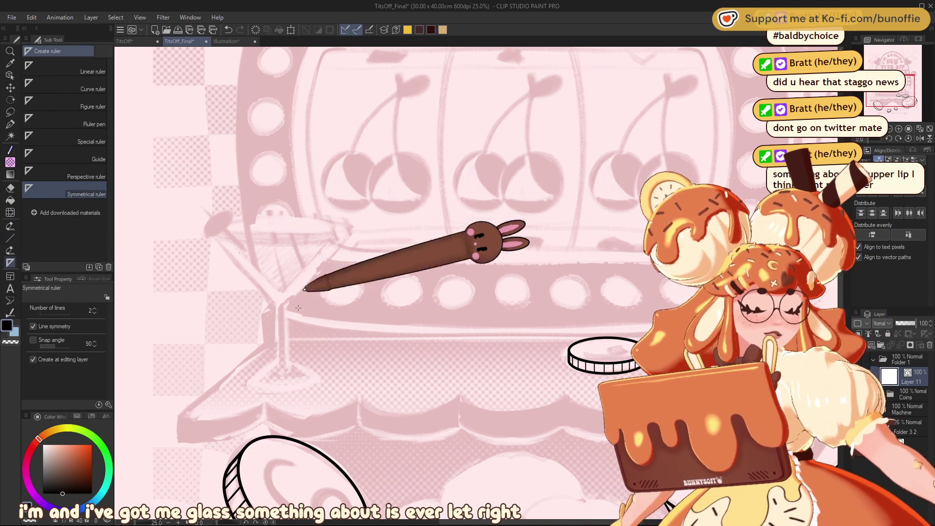
drag(281, 302, 280, 380)
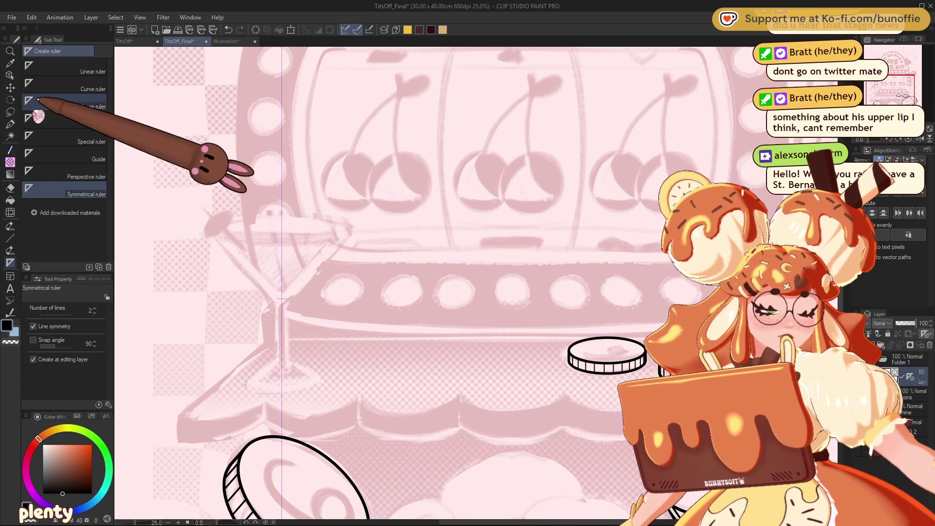
click(10, 124)
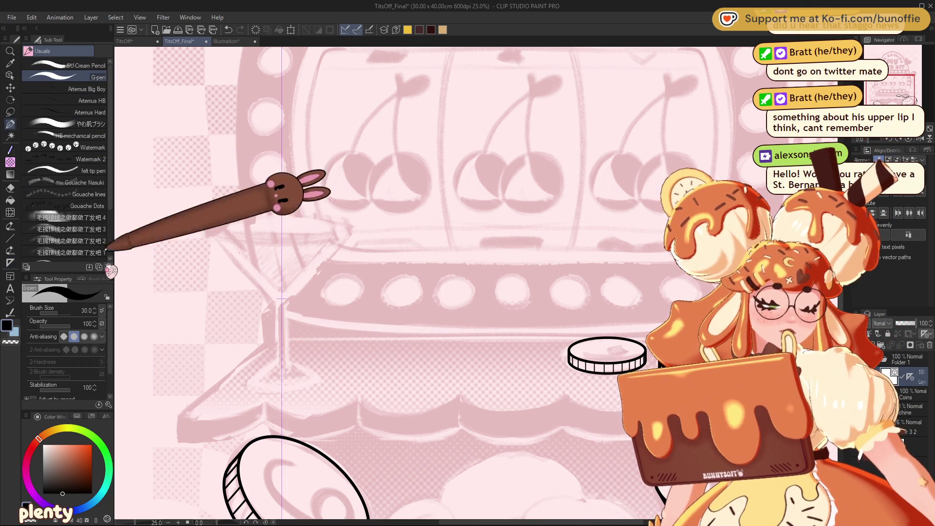
click(10, 238)
drag(287, 303, 287, 372)
key(ctrl+z)
- Redraw the stem lines closer together, then draw the mirrored V bowl sides at brush size 15
drag(285, 303, 281, 365)
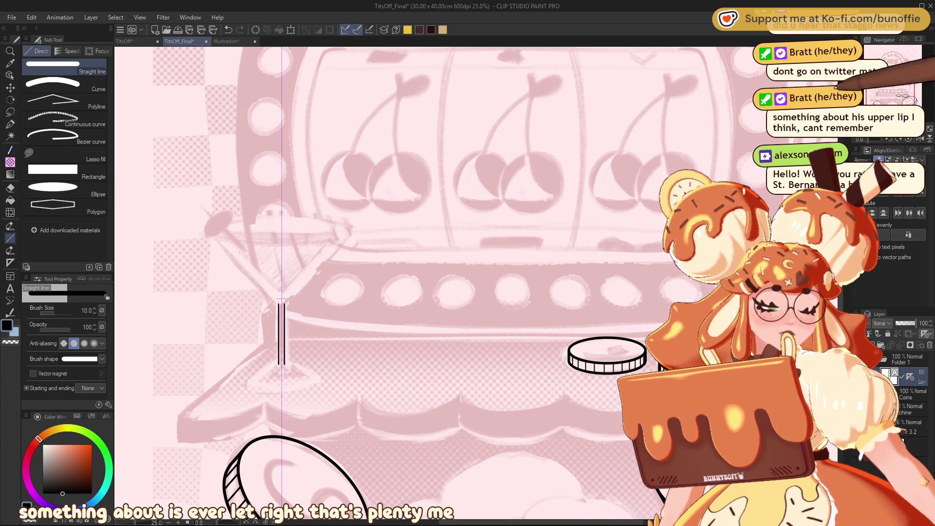
mouse_move(215, 236)
mouse_down()
mouse_move(278, 302)
mouse_move(280, 293)
mouse_up()
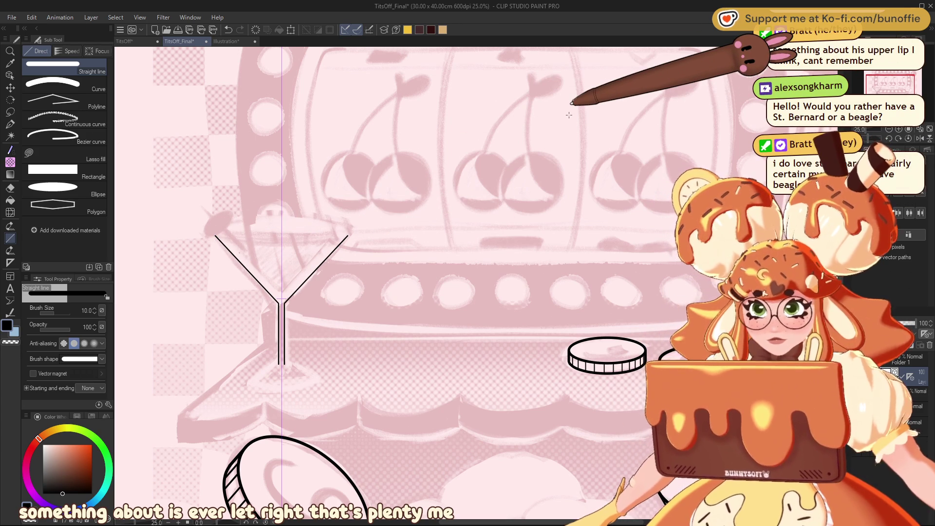
key(bracketright)
key(bracketright)
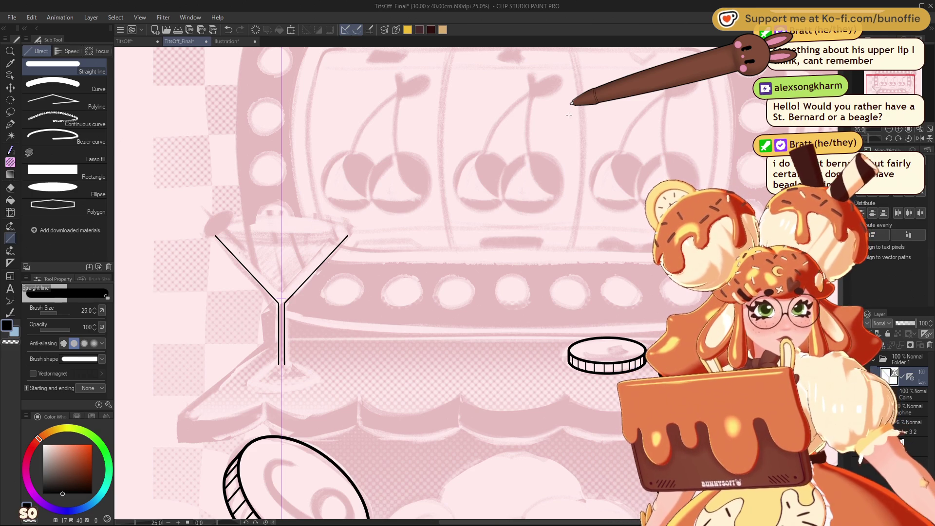
mouse_move(214, 235)
mouse_down()
mouse_move(281, 293)
mouse_move(286, 369)
mouse_up()
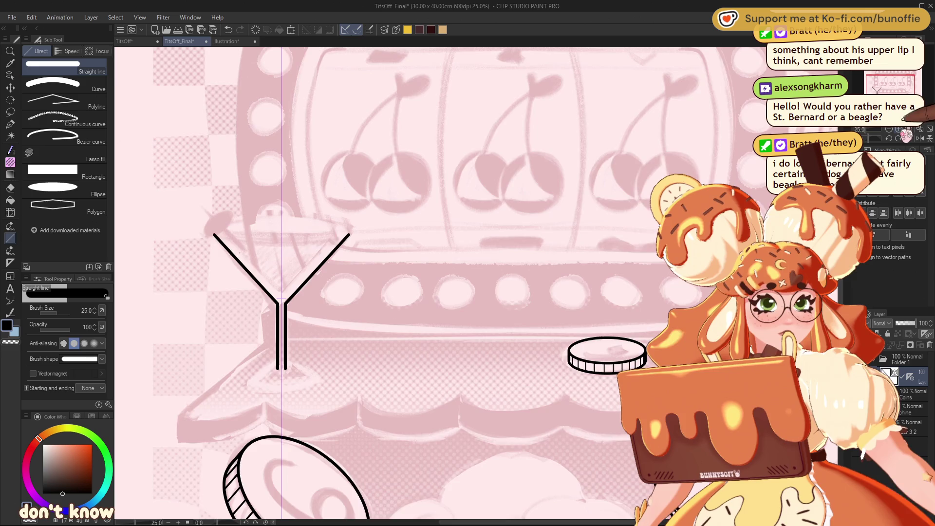
key(ctrl+plus)
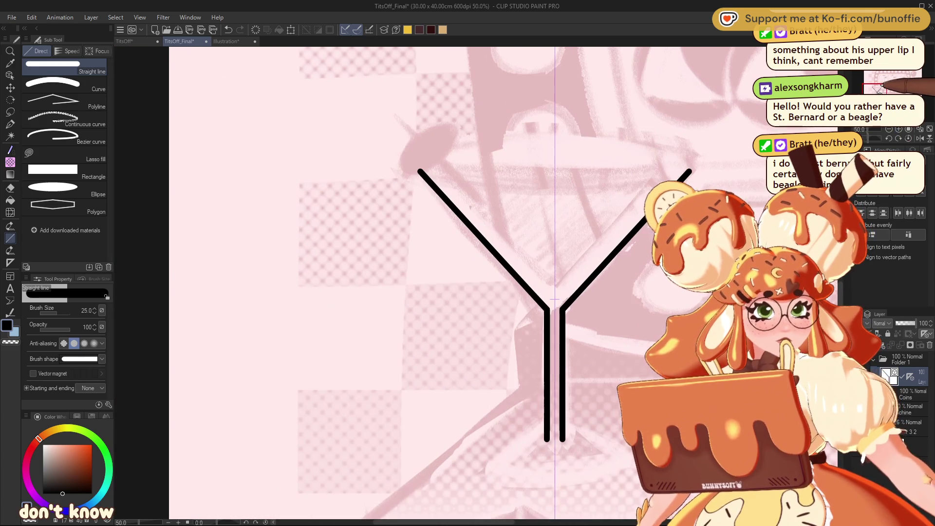
mouse_move(555, 307)
mouse_down()
mouse_move(396, 397)
mouse_move(344, 438)
mouse_move(350, 453)
mouse_up()
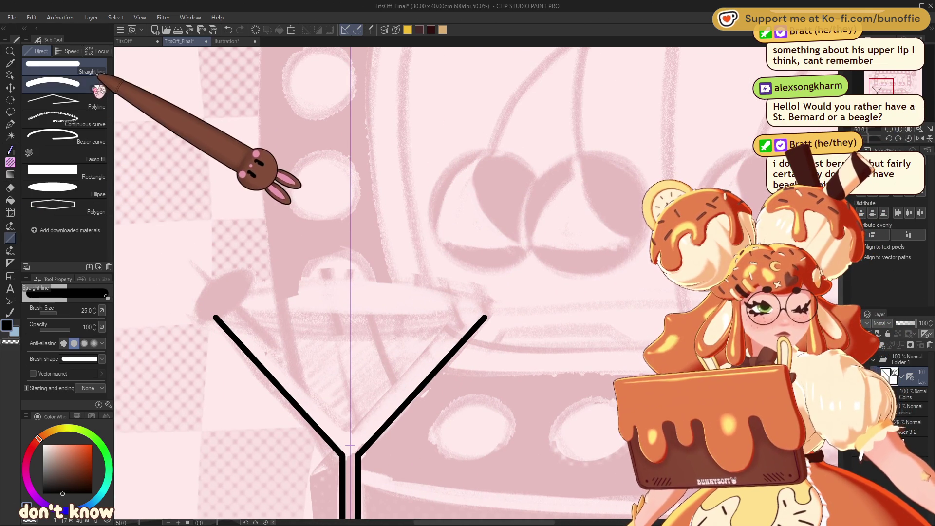
- With the Curve tool, try arcing a rim line across the top between the bowl ends
click(53, 84)
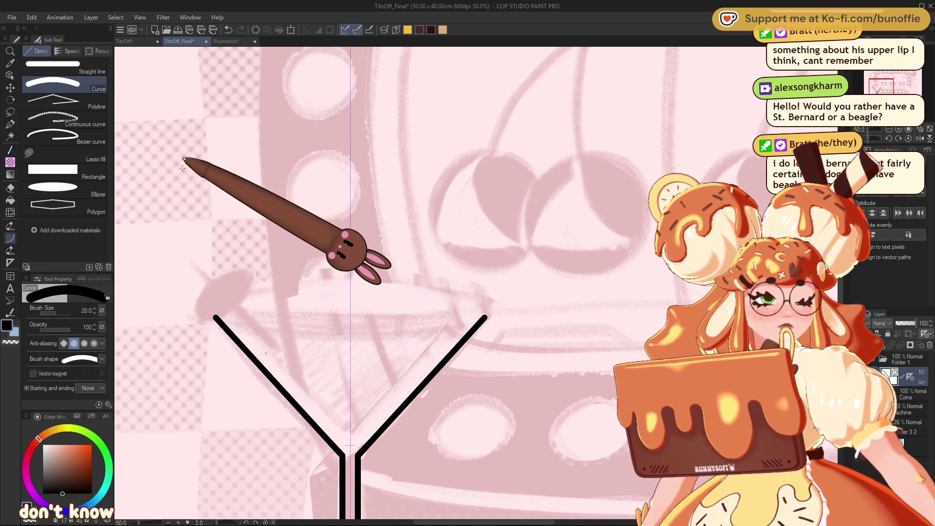
drag(219, 312, 482, 311)
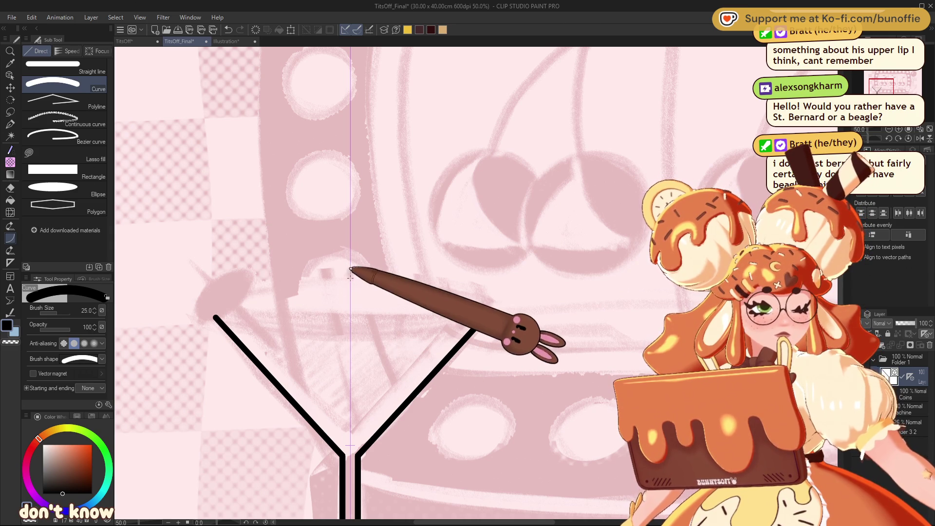
click(350, 278)
click(209, 303)
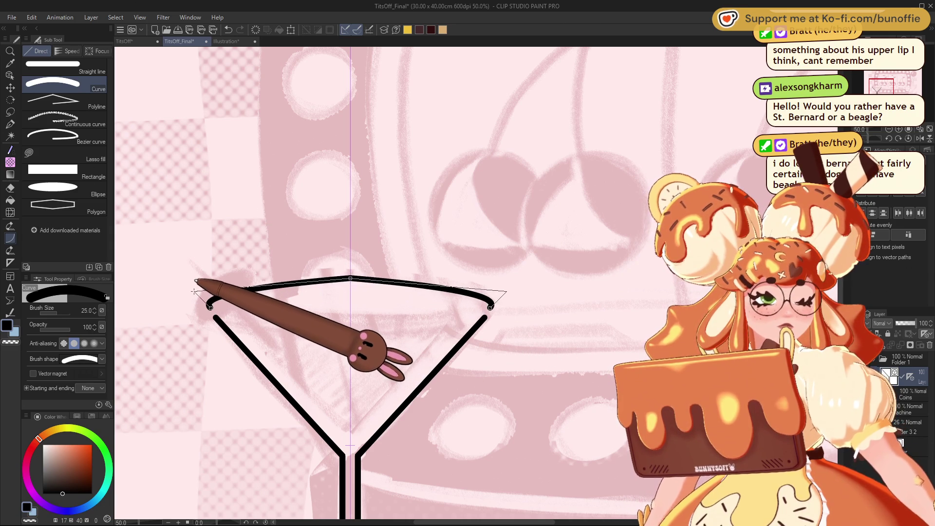
key(ctrl+z)
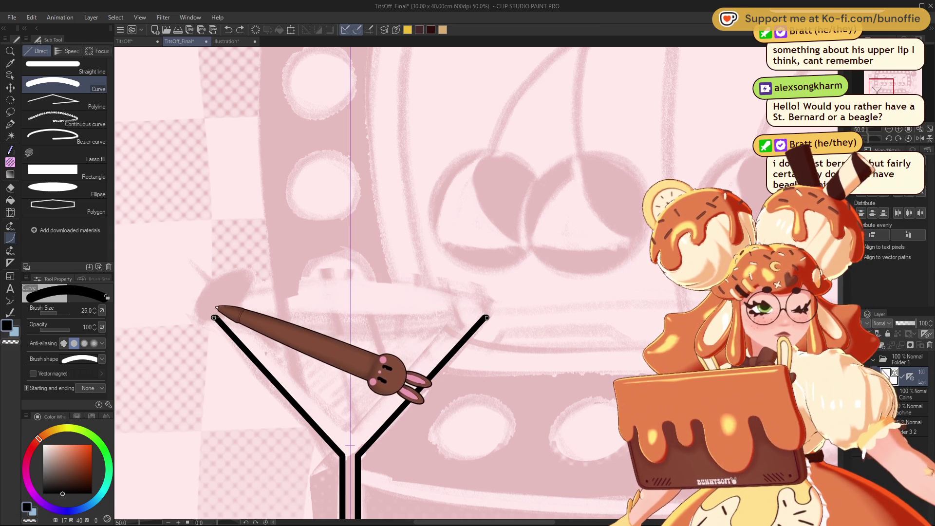
drag(213, 316, 487, 318)
click(350, 280)
- Redraw the rim as a smooth upward arc and bridge the gap in its middle
key(ctrl+z)
drag(218, 317, 486, 317)
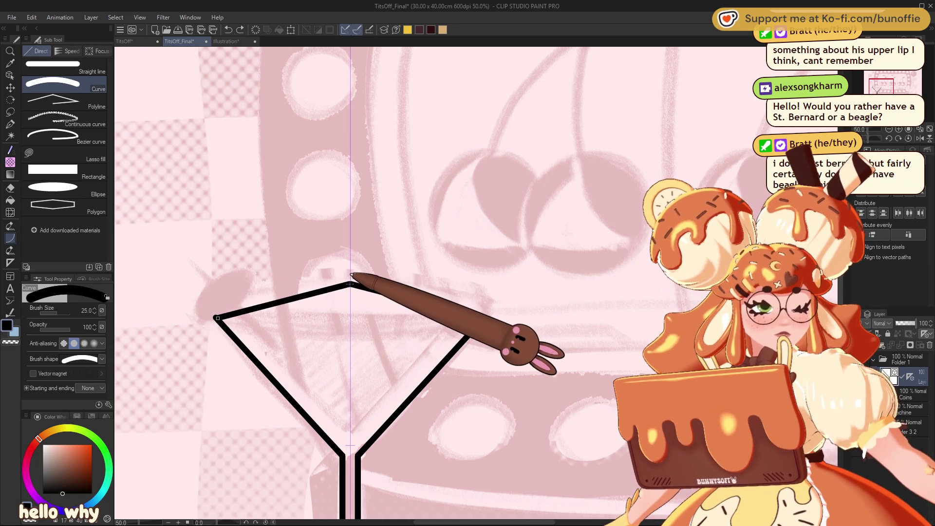
click(349, 283)
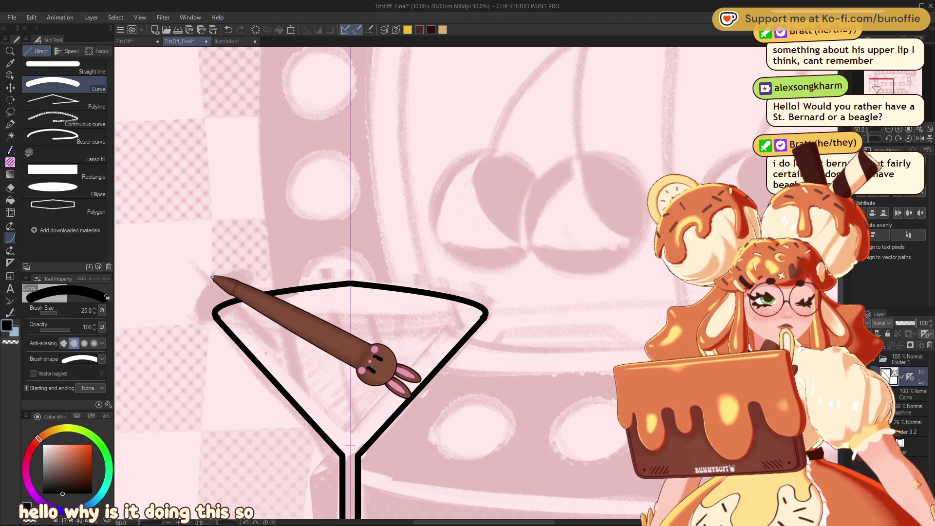
key(ctrl+z)
drag(485, 317, 215, 317)
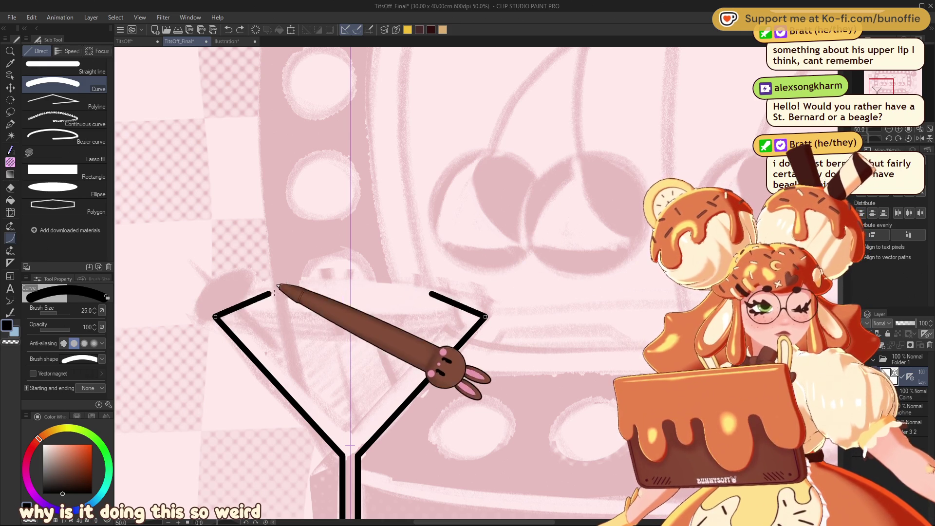
click(314, 282)
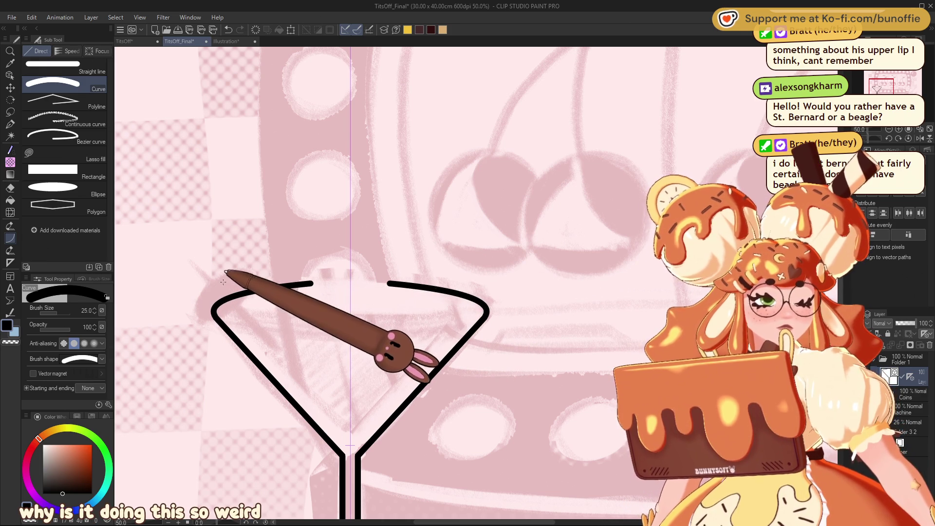
drag(312, 284, 354, 282)
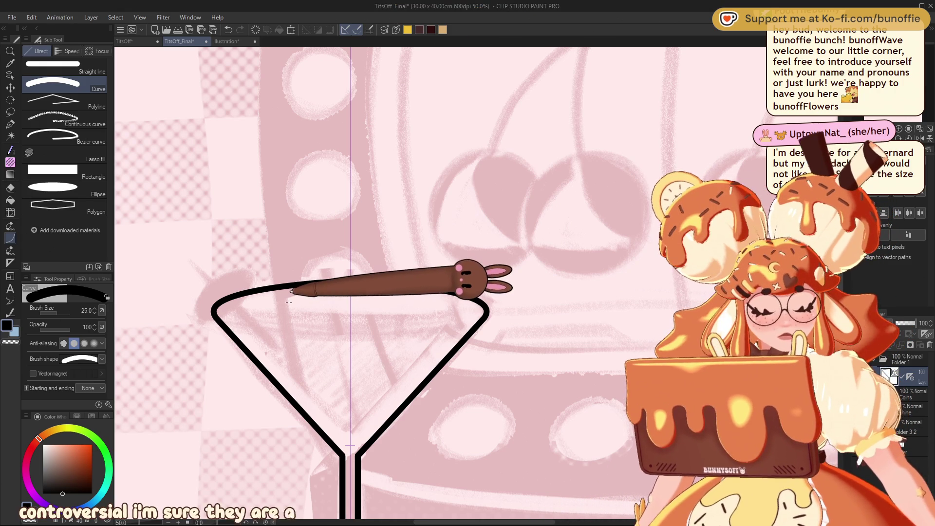
- At brush size 15, draw a thin, slightly sagging curve across the glass rim
key(bracketleft)
key(bracketleft)
key(bracketleft)
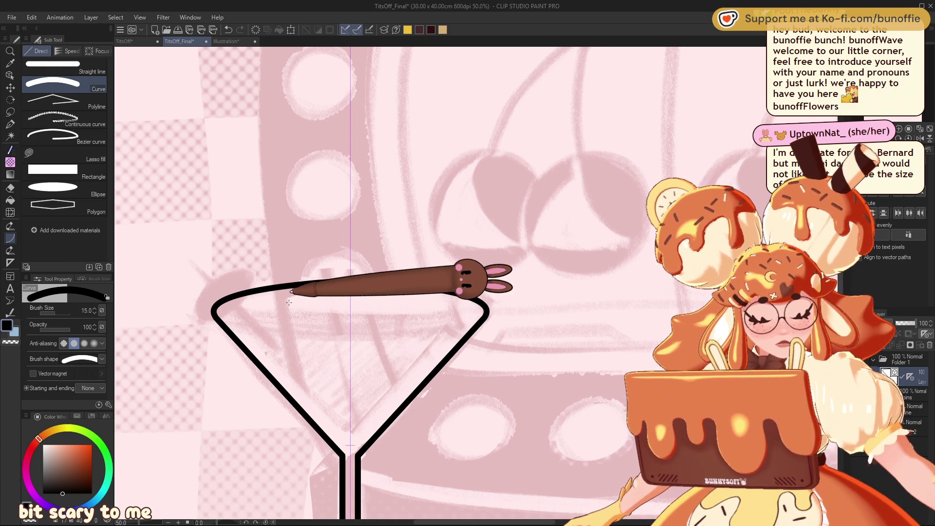
drag(223, 310, 477, 311)
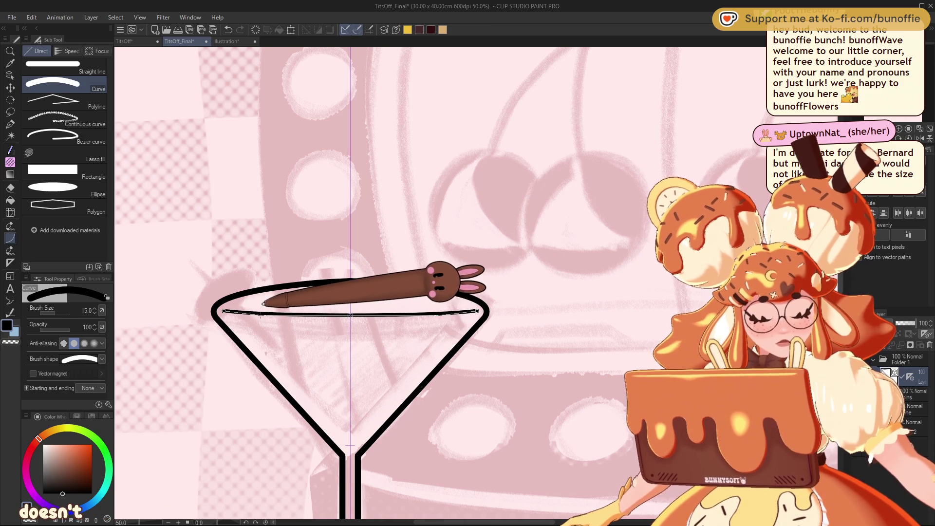
click(262, 305)
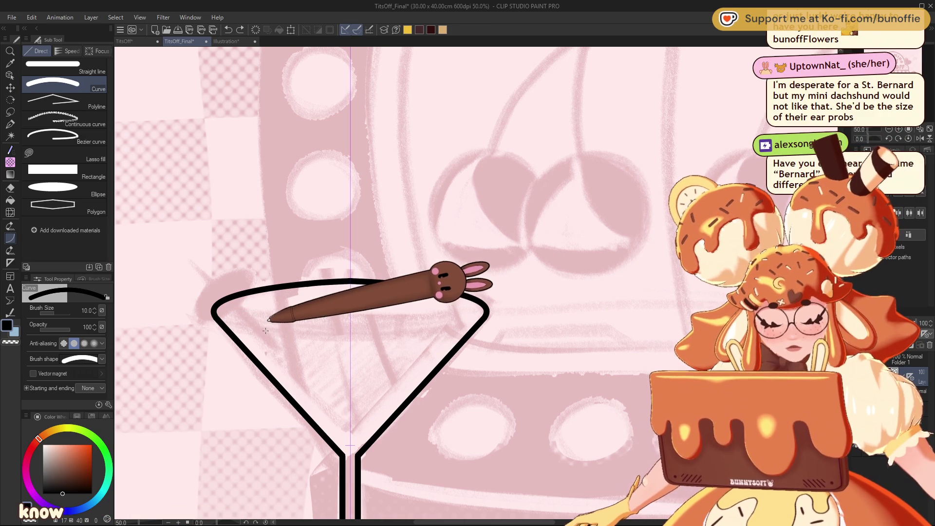
drag(222, 312, 477, 312)
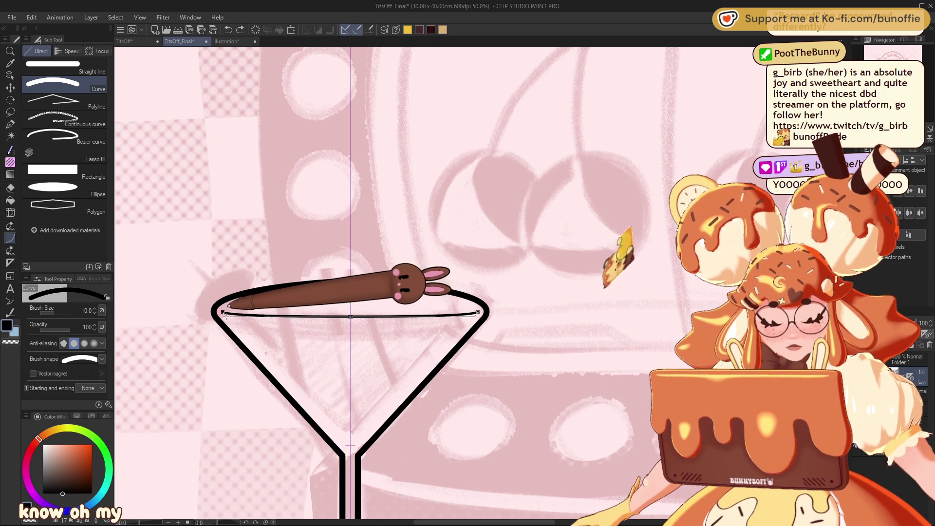
click(349, 316)
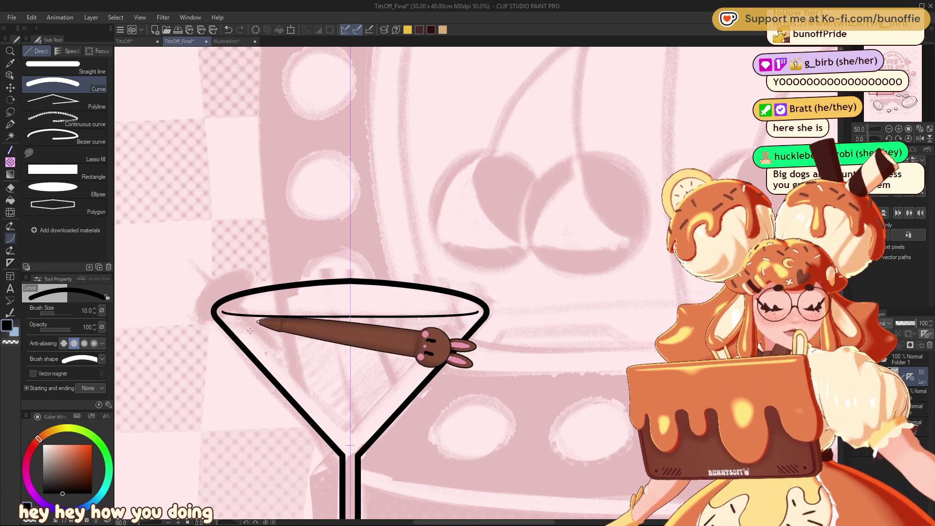
- Trace thin inner bowl lines down to a rounded bottom point
drag(226, 316, 222, 312)
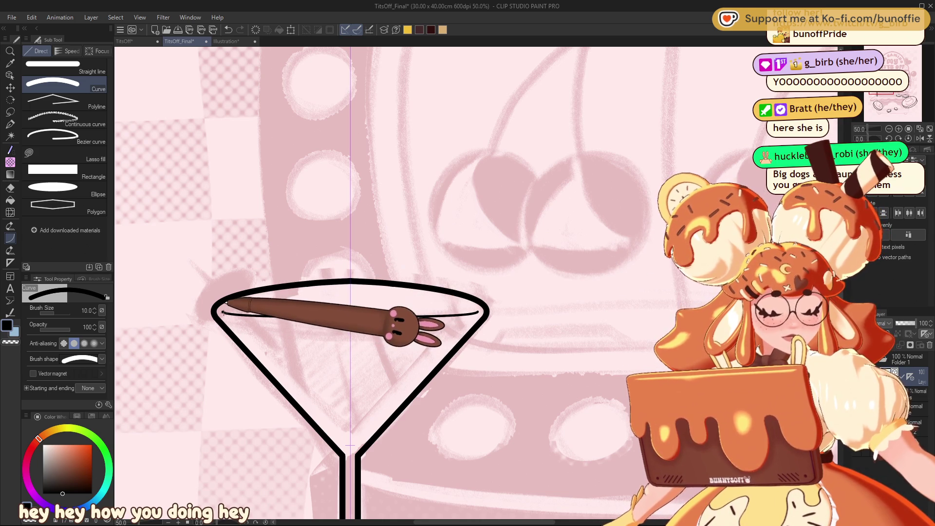
click(342, 435)
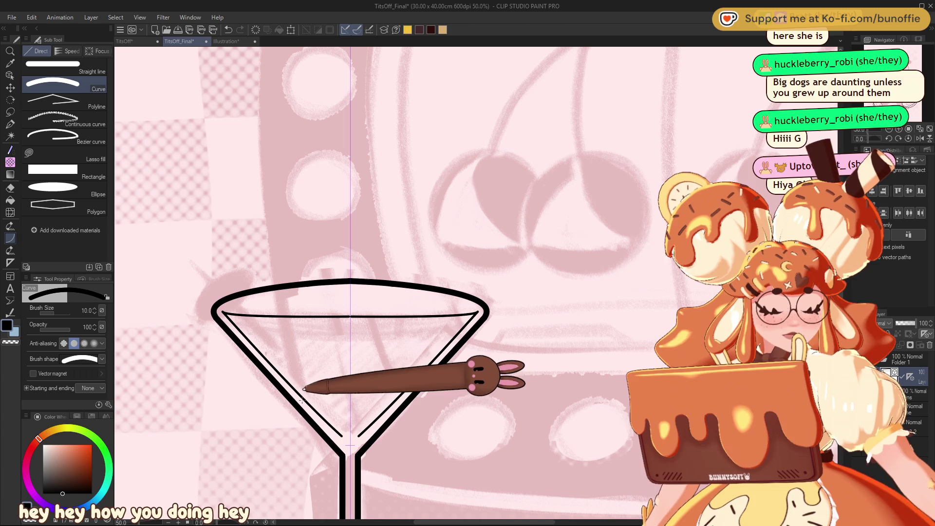
drag(342, 436, 359, 436)
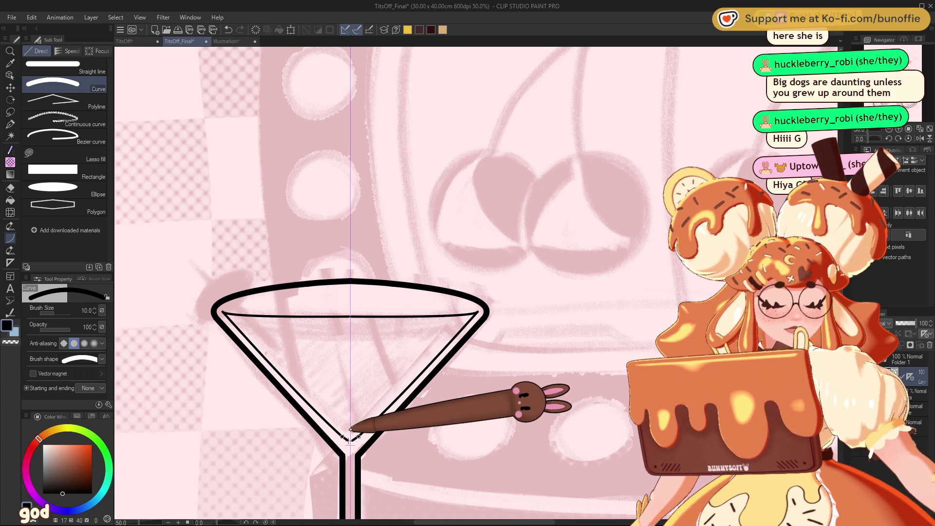
click(348, 429)
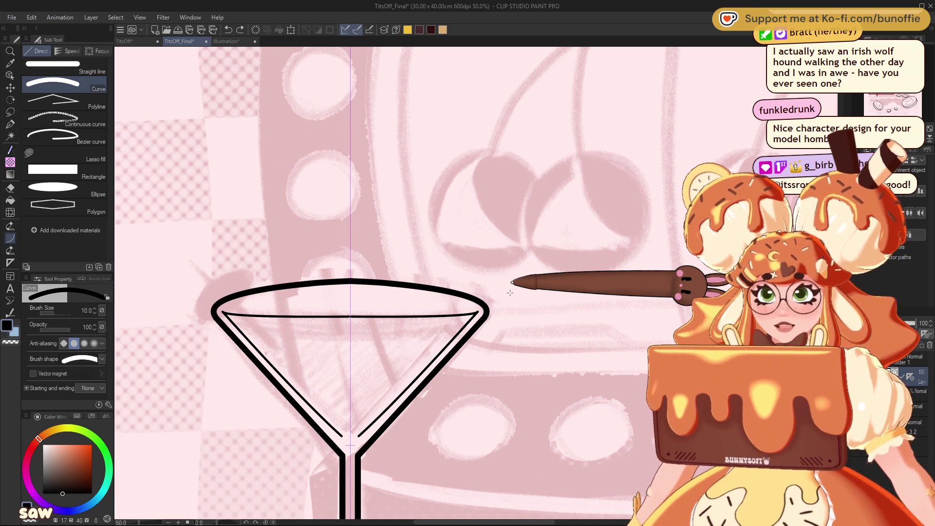
- Erase the thick pointed top rim of the glass
key(e)
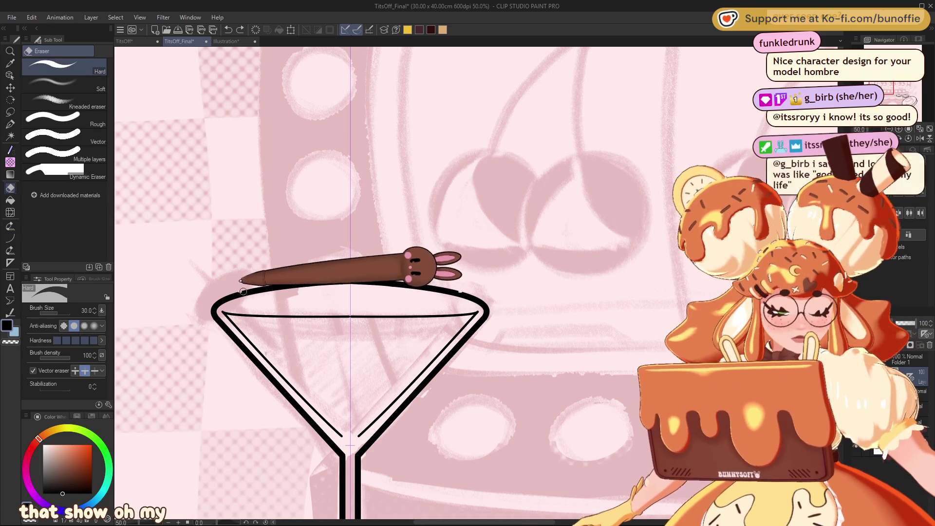
click(348, 280)
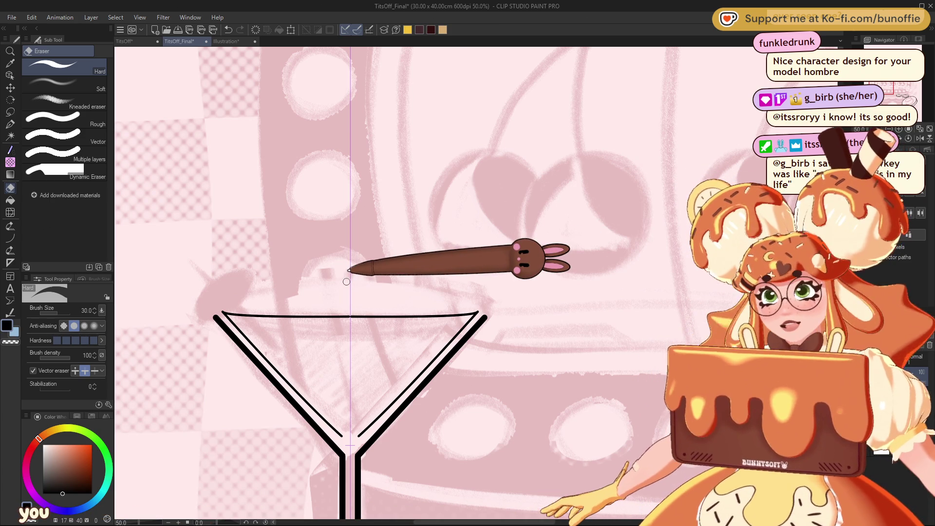
click(10, 124)
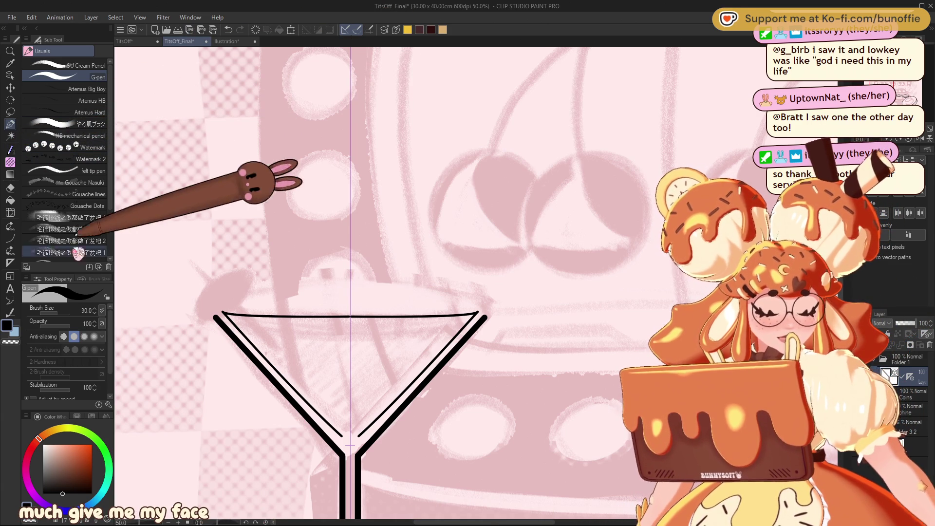
click(9, 211)
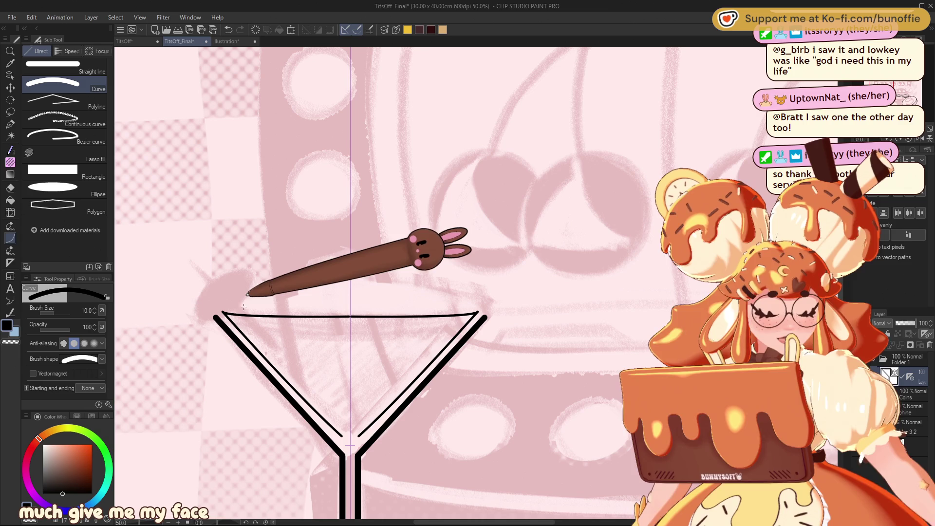
- At brush size 25, draw a flatter thick rim curve along the thin rim line
key(bracketright)
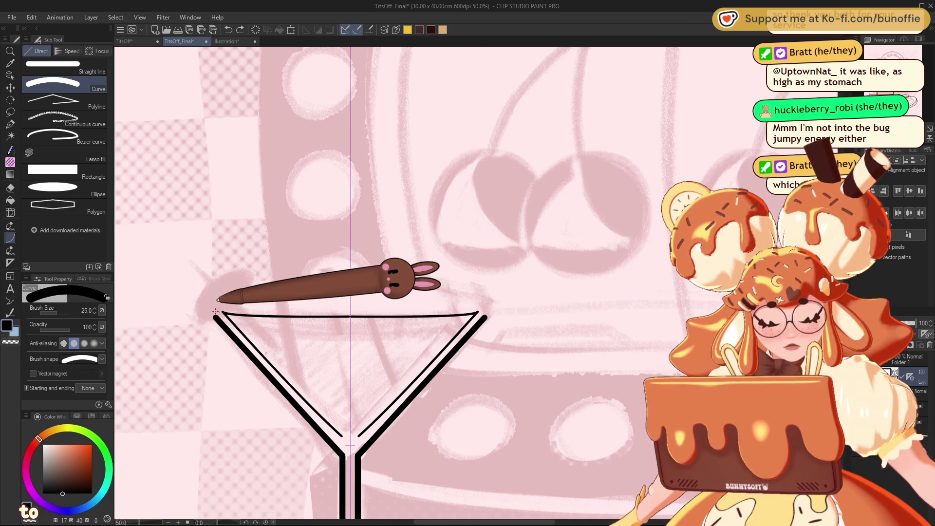
key(bracketright)
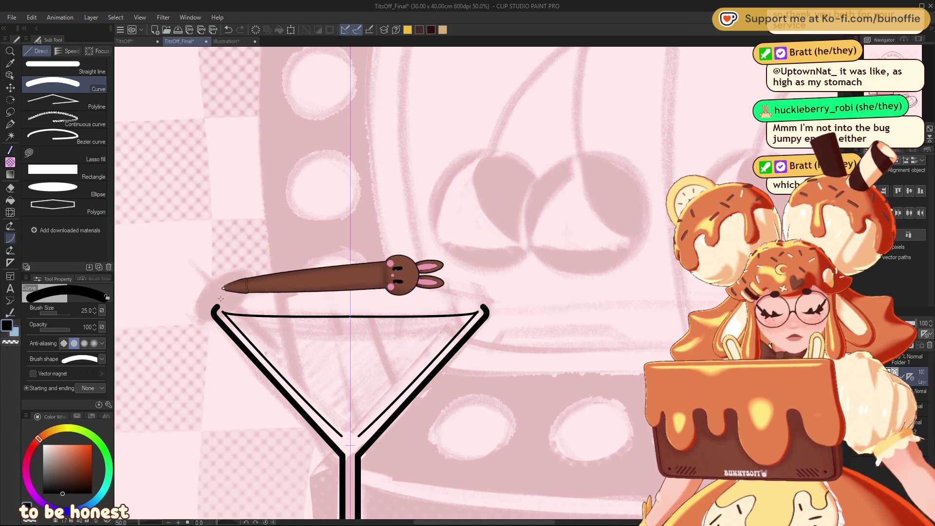
drag(216, 307, 484, 308)
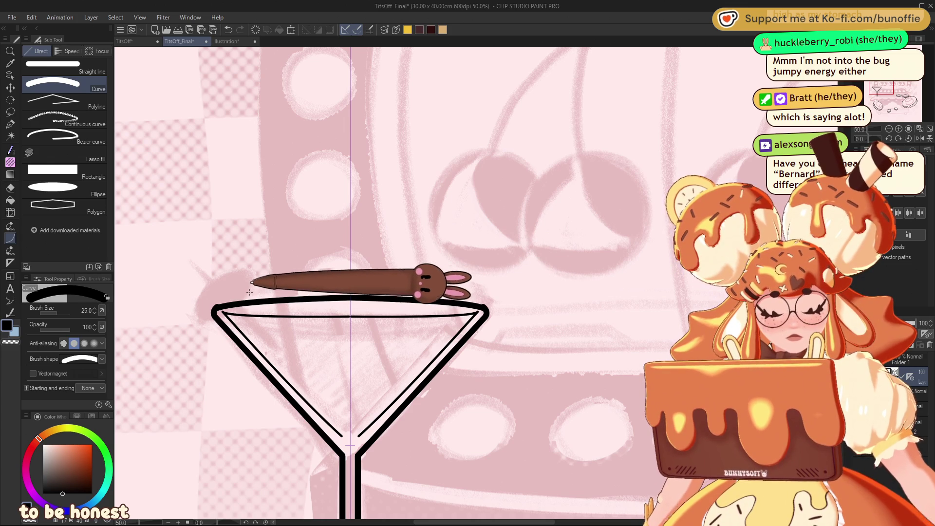
click(350, 316)
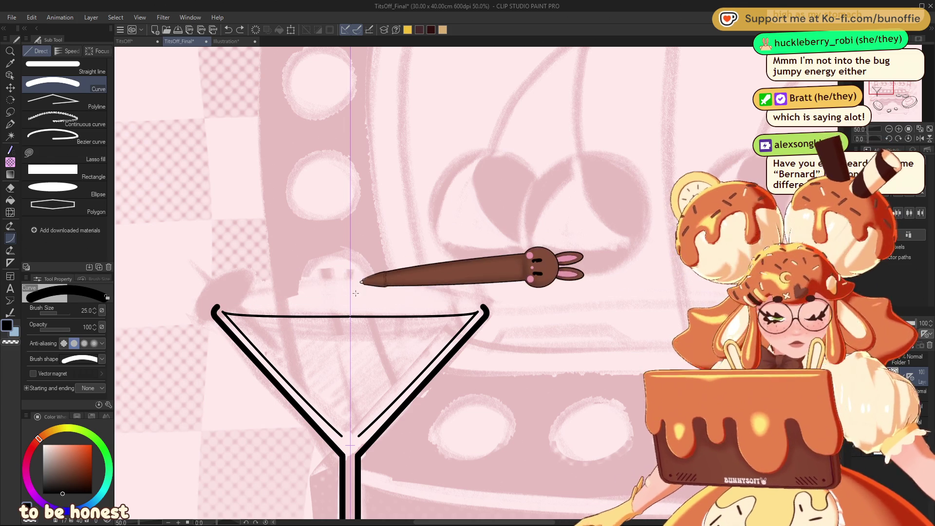
drag(484, 308, 216, 308)
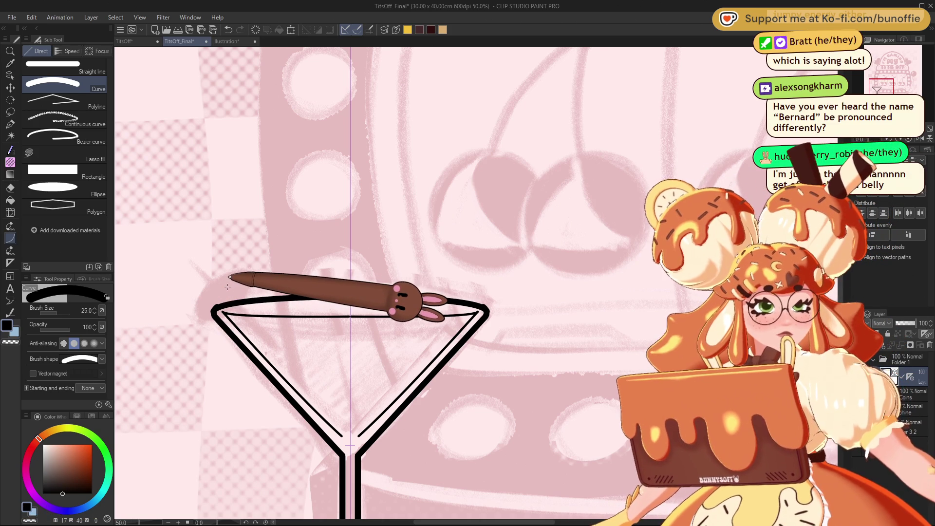
- Try an extra curved line across the bowl below the rim, then undo it
key(e)
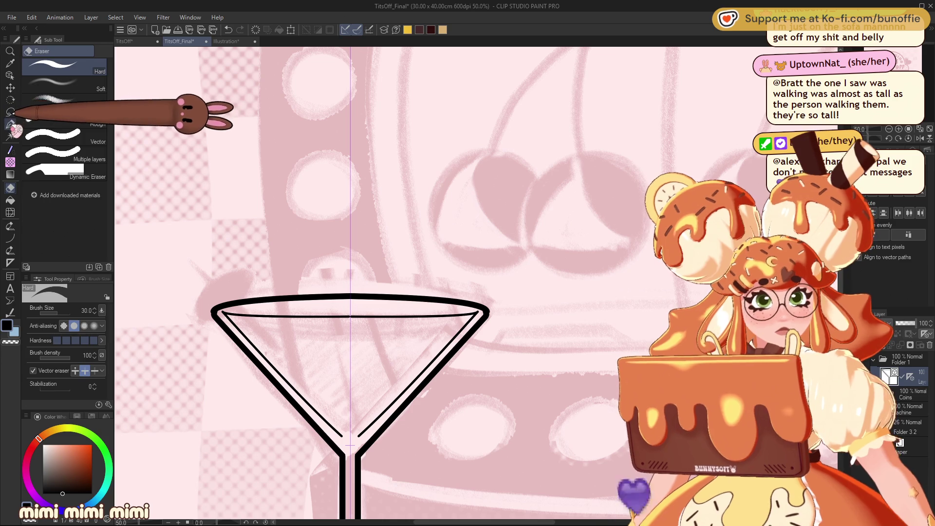
click(9, 237)
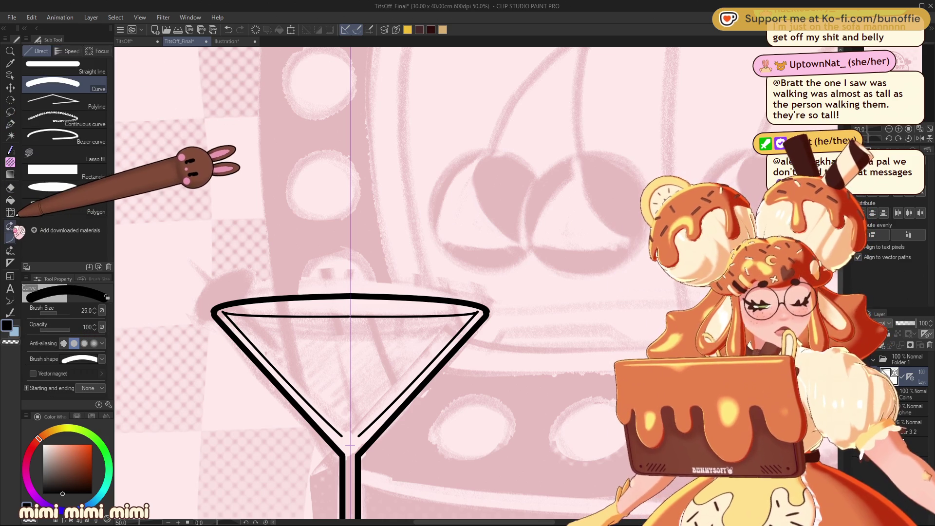
drag(256, 348, 445, 348)
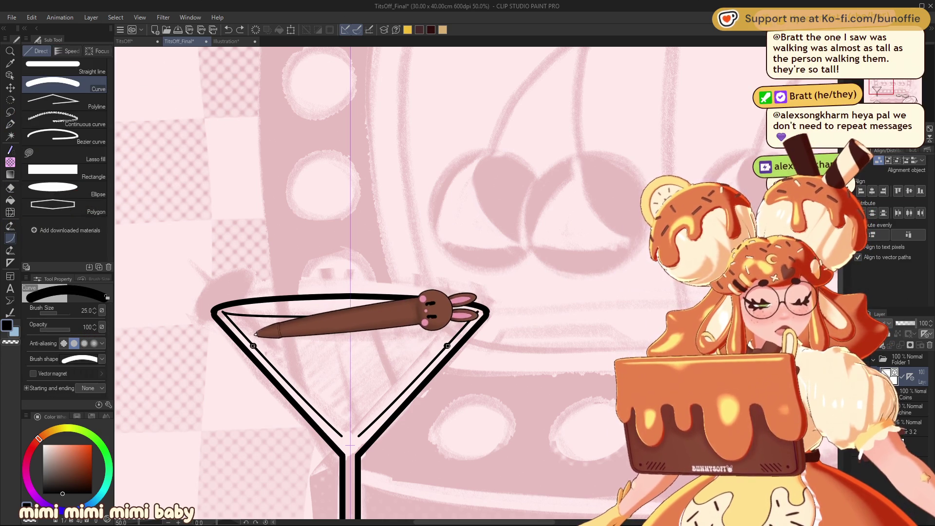
click(354, 341)
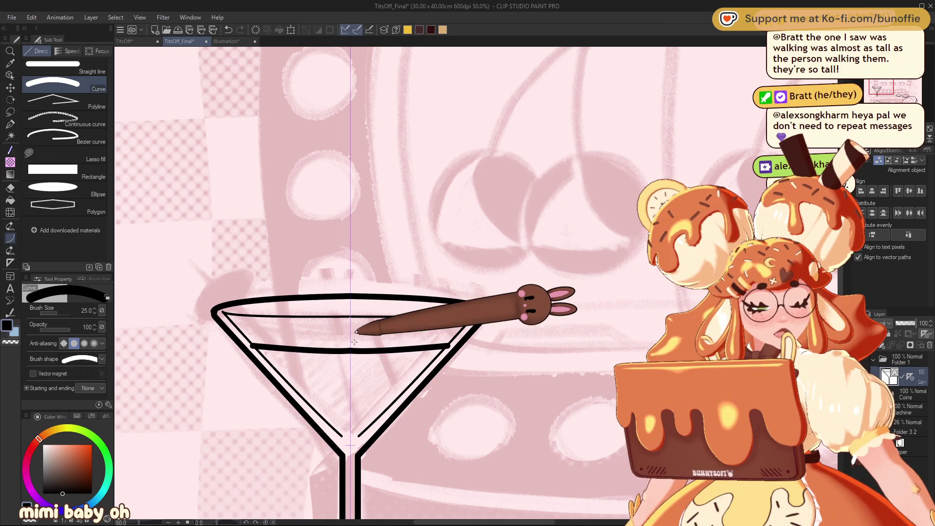
key(ctrl+z)
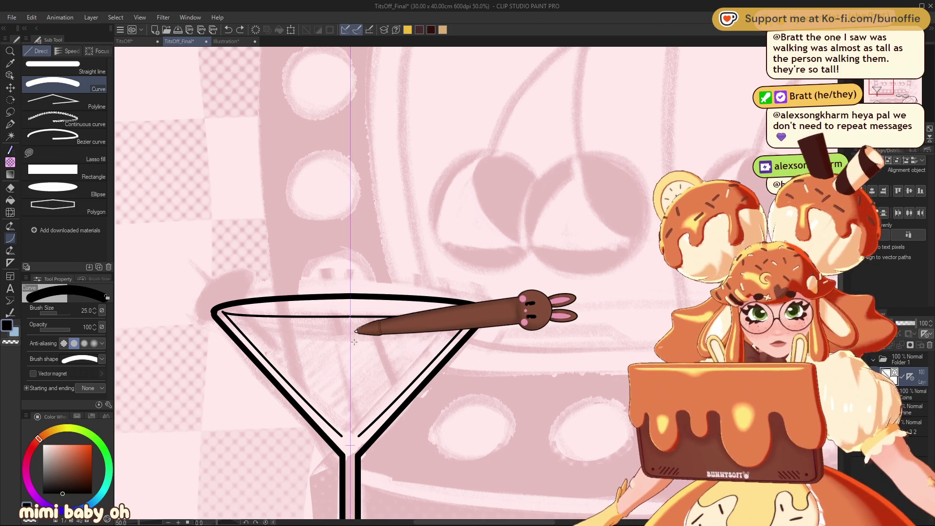
click(10, 124)
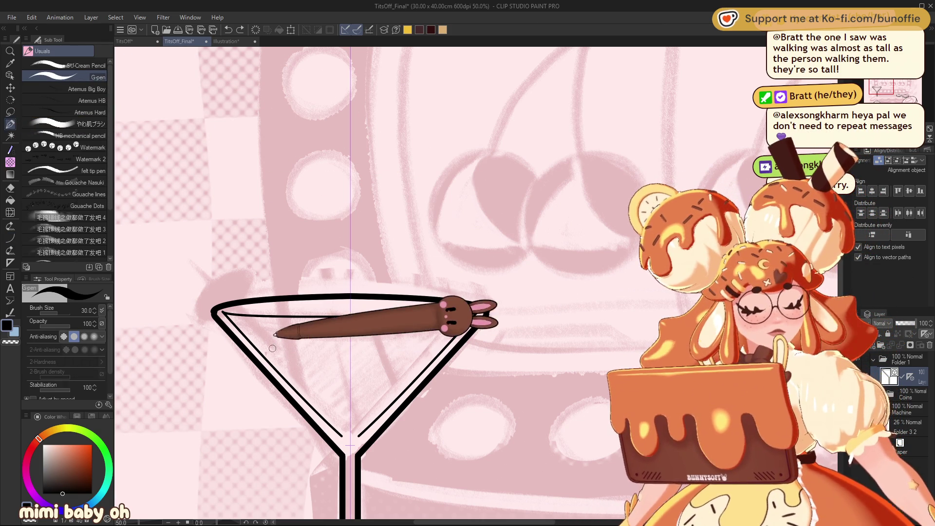